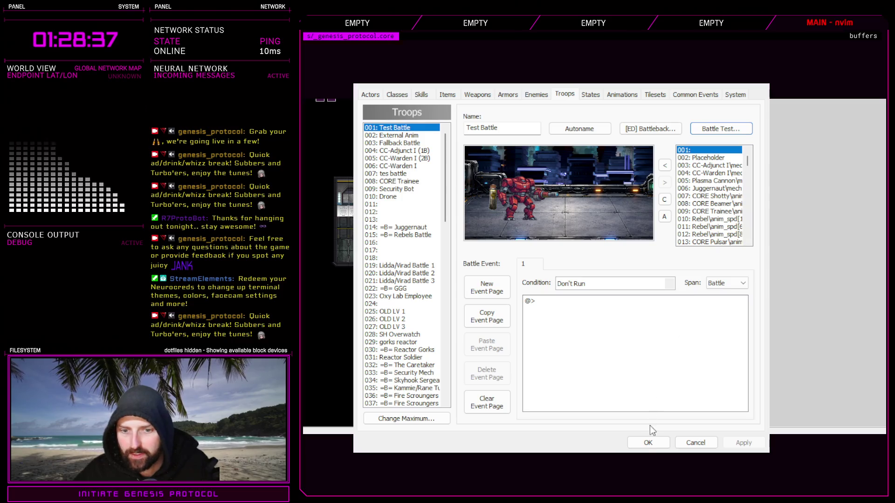
# Step: Close the troop Database and select the nil error message text in the error window
pyautogui.click(649, 441)
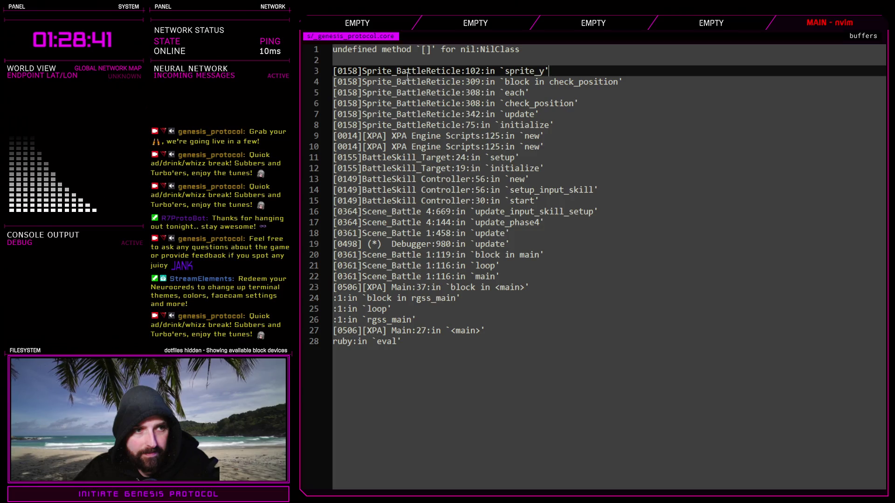
pyautogui.moveTo(406, 48); pyautogui.dragTo(519, 49)
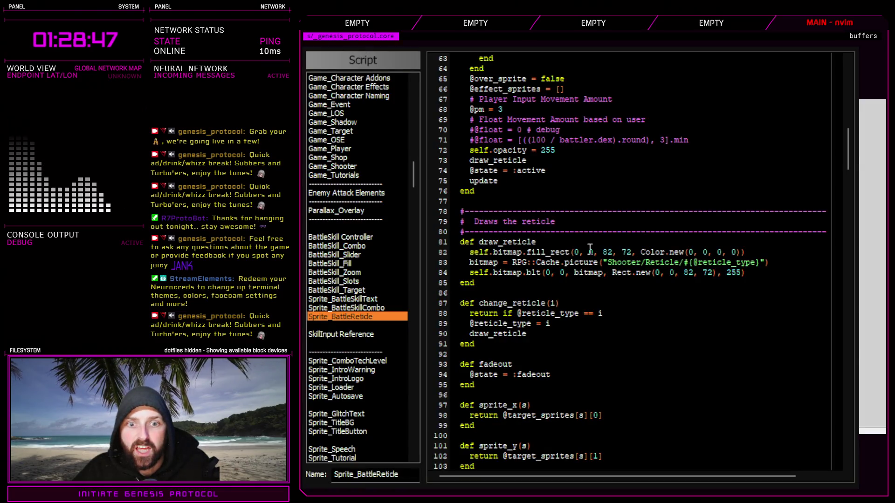
# Step: Inspect the target handling on lines 52–55 of Sprite_BattleReticle
pyautogui.click(567, 135)
pyautogui.moveTo(555, 161); pyautogui.dragTo(573, 162)
pyautogui.click(612, 162)
pyautogui.scroll(15, 612, 163)
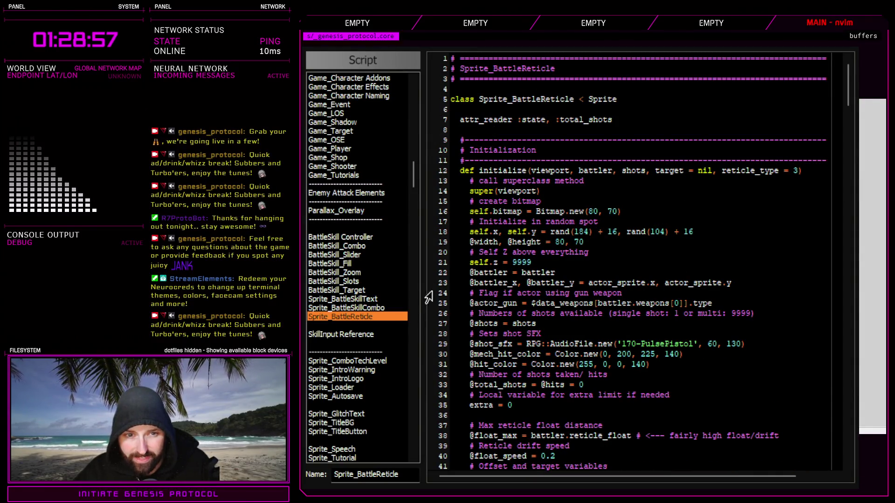
pyautogui.click(340, 237)
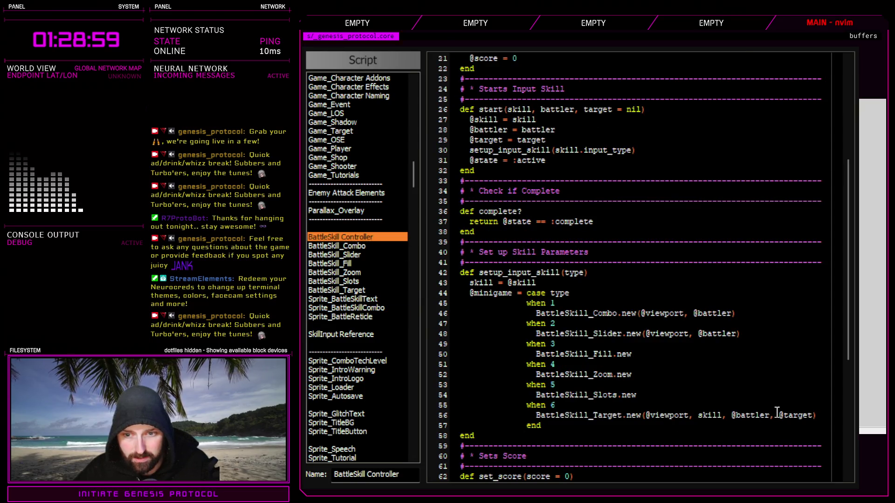
pyautogui.doubleClick(795, 416)
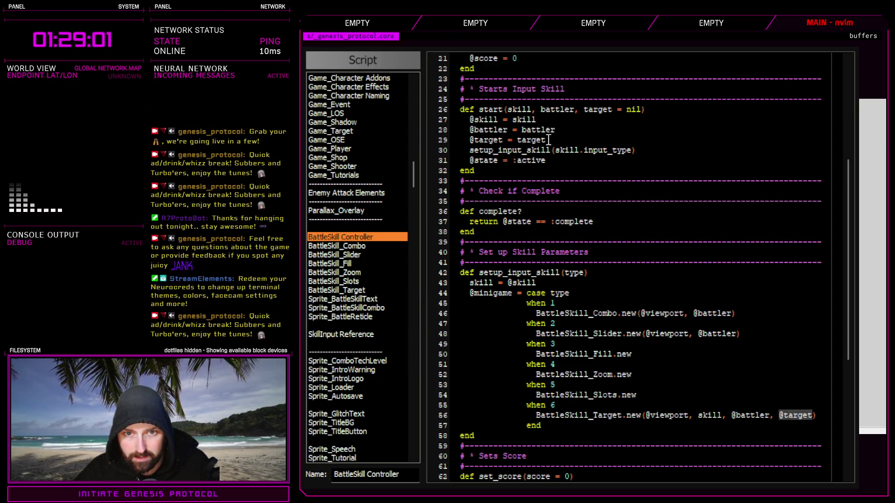
pyautogui.doubleClick(531, 139)
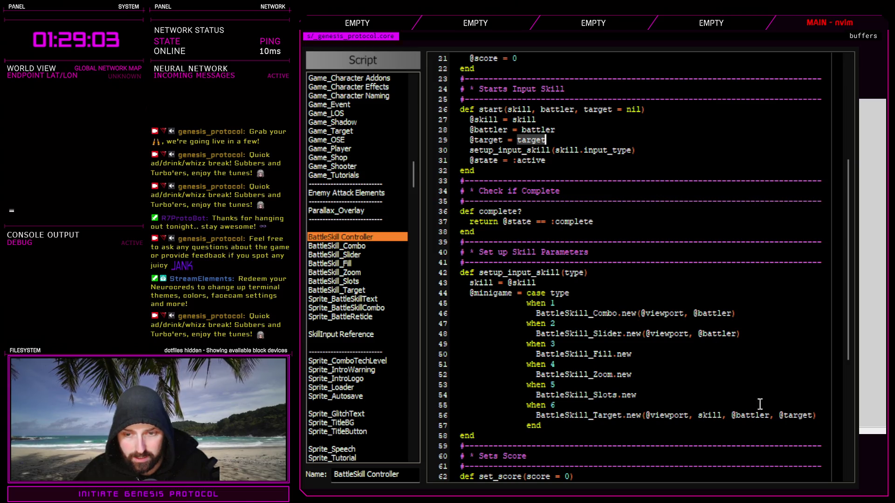
pyautogui.click(594, 404)
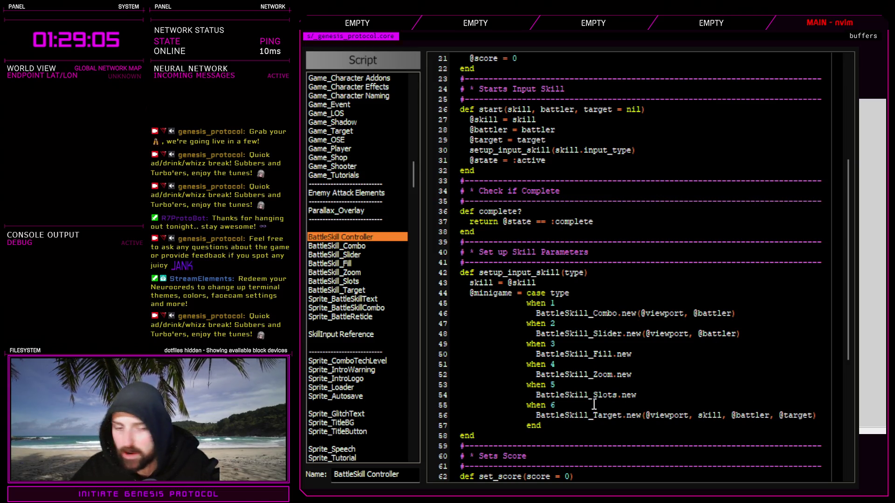
pyautogui.write('o')
pyautogui.write('puts target')
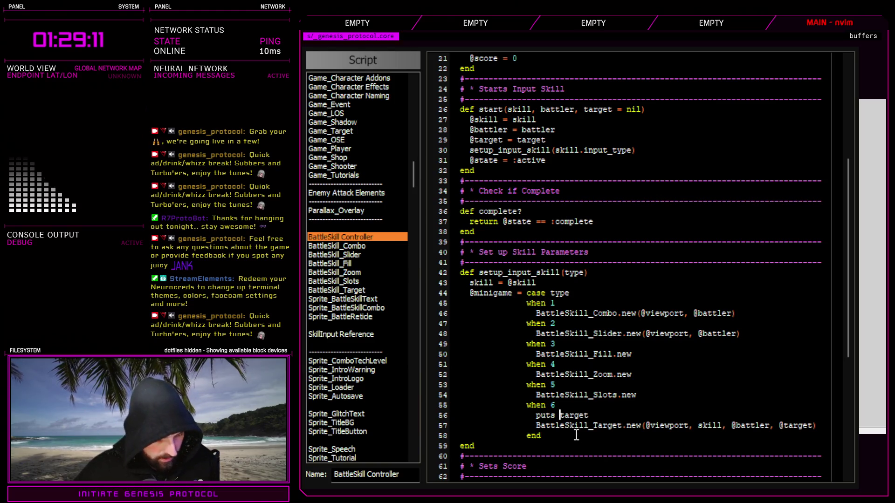
pyautogui.write('@')
pyautogui.press('F12')
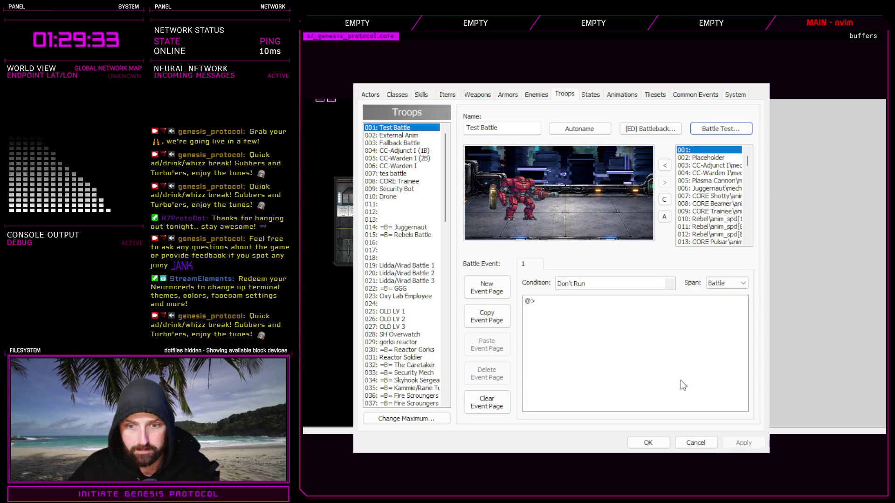
pyautogui.click(662, 444)
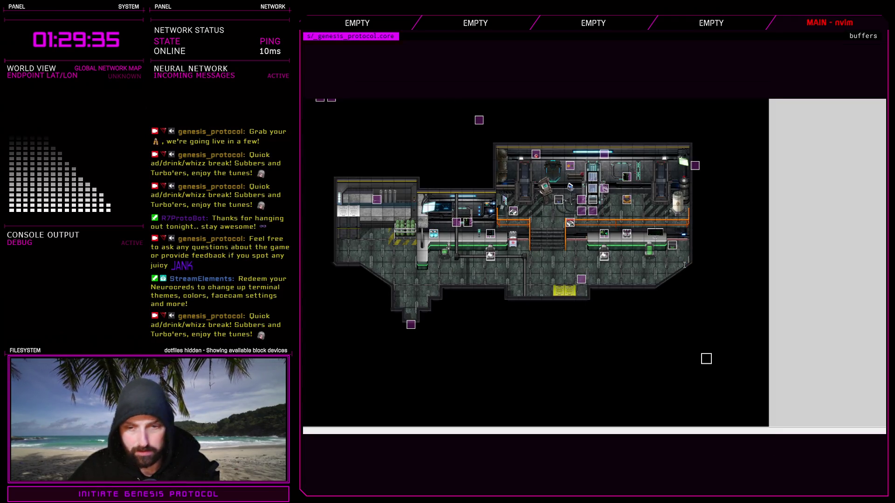
pyautogui.press('F11')
pyautogui.doubleClick(796, 425)
pyautogui.moveTo(603, 415); pyautogui.dragTo(450, 414)
pyautogui.doubleClick(796, 425)
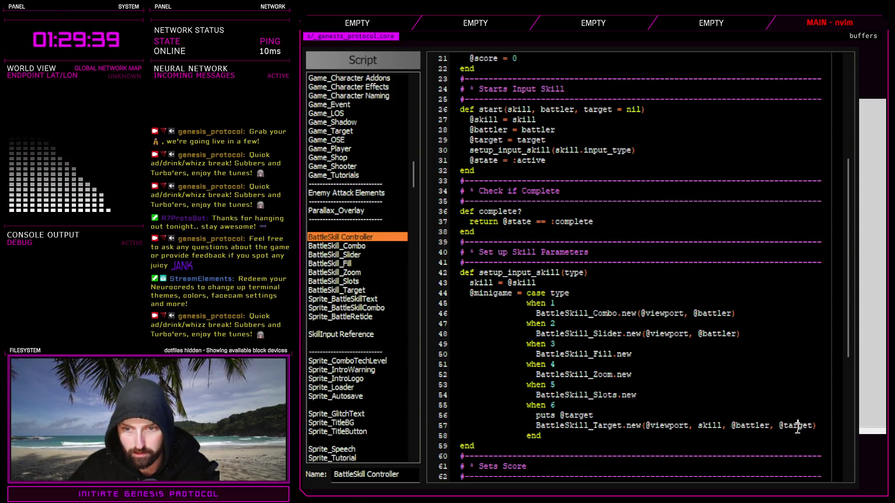
pyautogui.moveTo(623, 415); pyautogui.dragTo(447, 415)
pyautogui.press('BackSpace')
pyautogui.press('BackSpace')
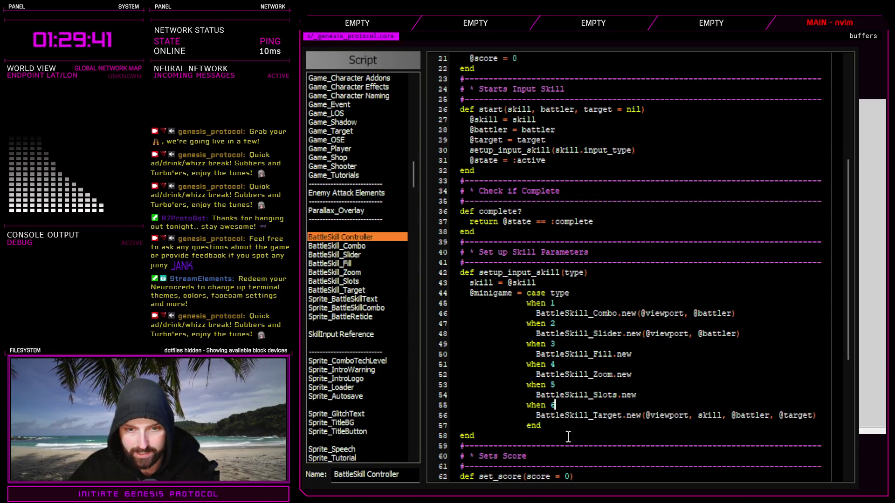
pyautogui.doubleClick(795, 415)
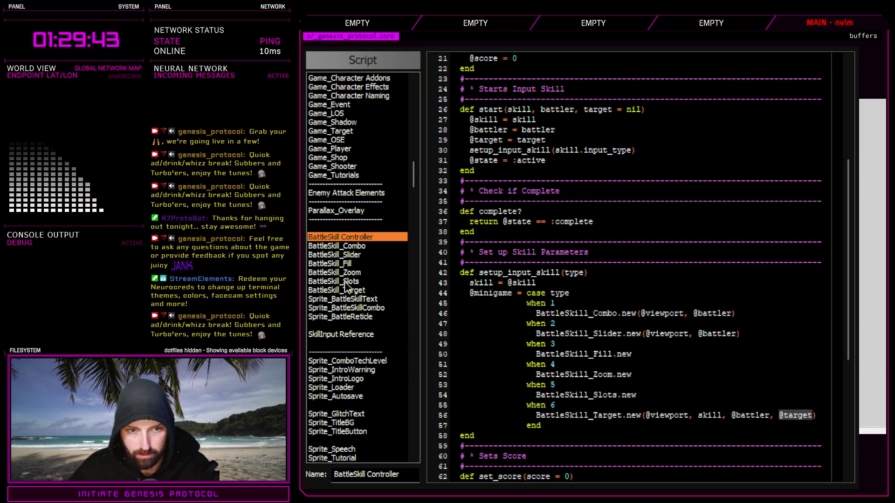
pyautogui.click(361, 291)
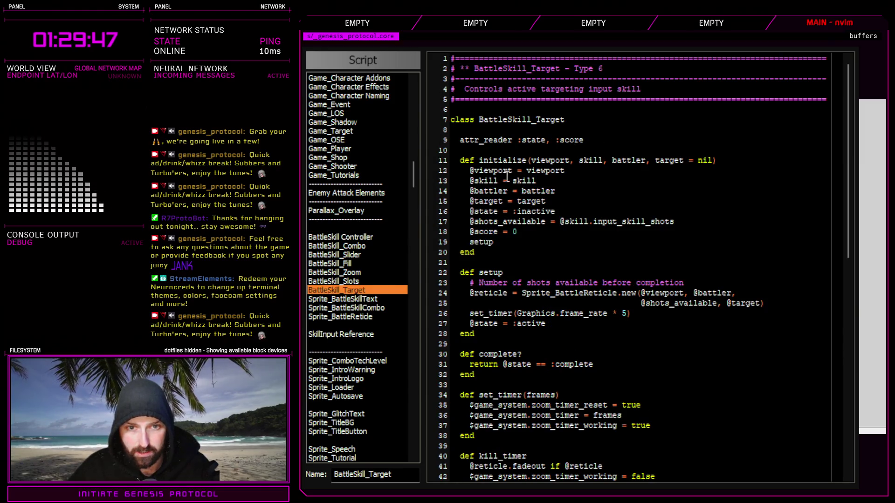
pyautogui.doubleClick(485, 201)
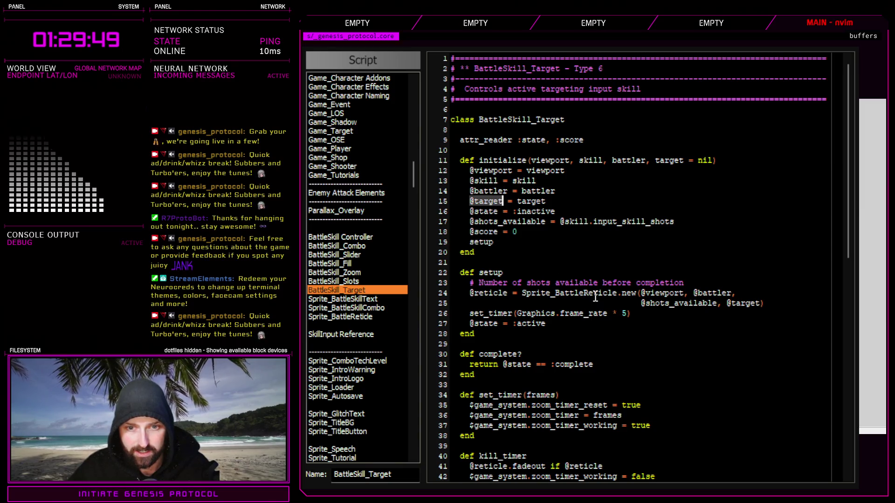
pyautogui.doubleClick(749, 304)
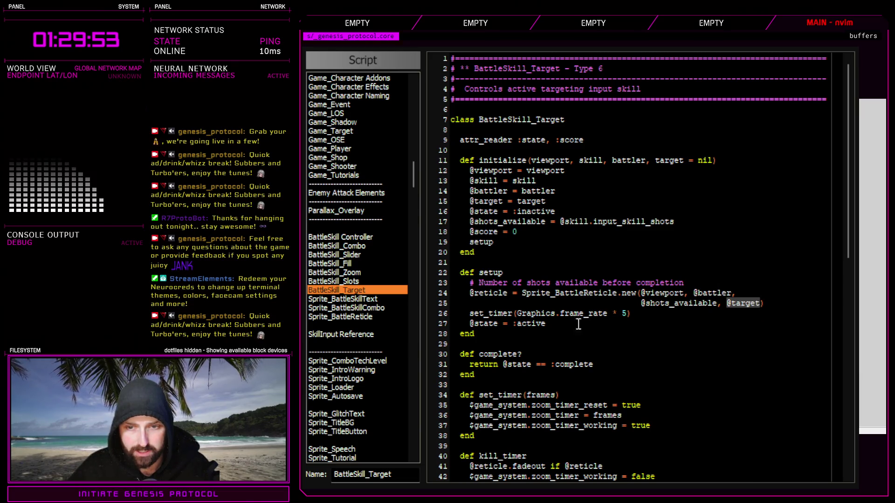
pyautogui.click(357, 318)
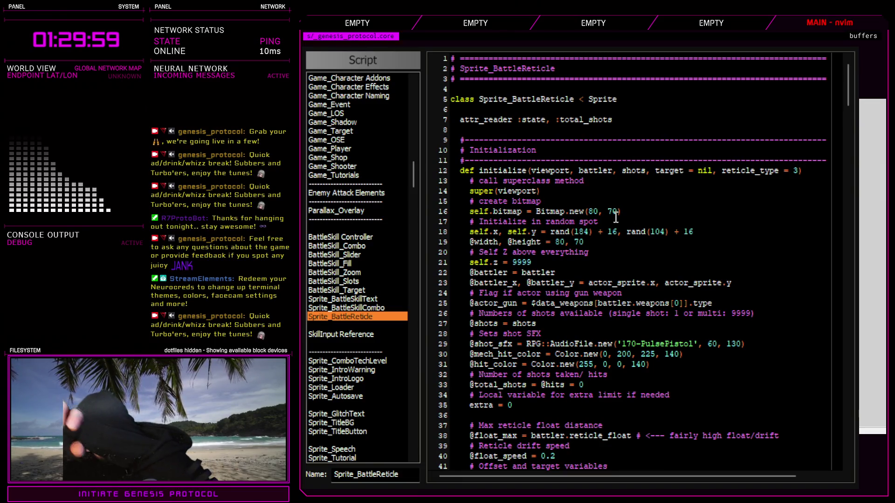
pyautogui.scroll(-6, 562, 301)
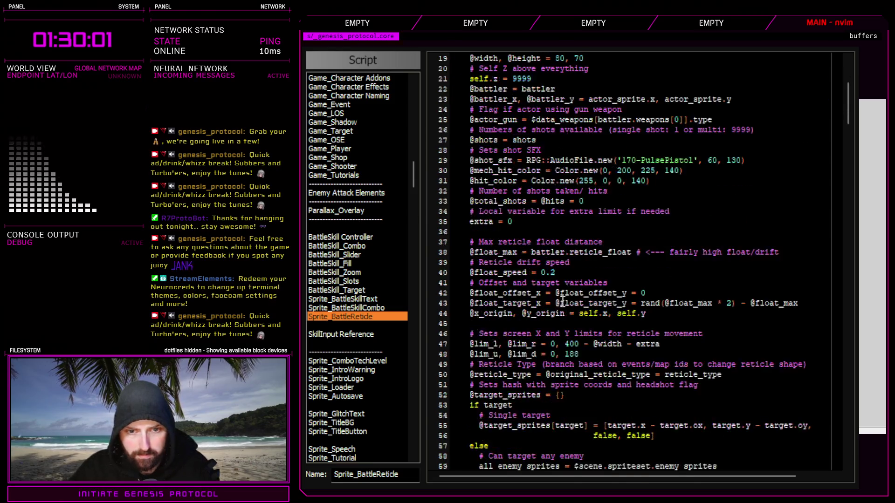
pyautogui.scroll(-4, 614, 310)
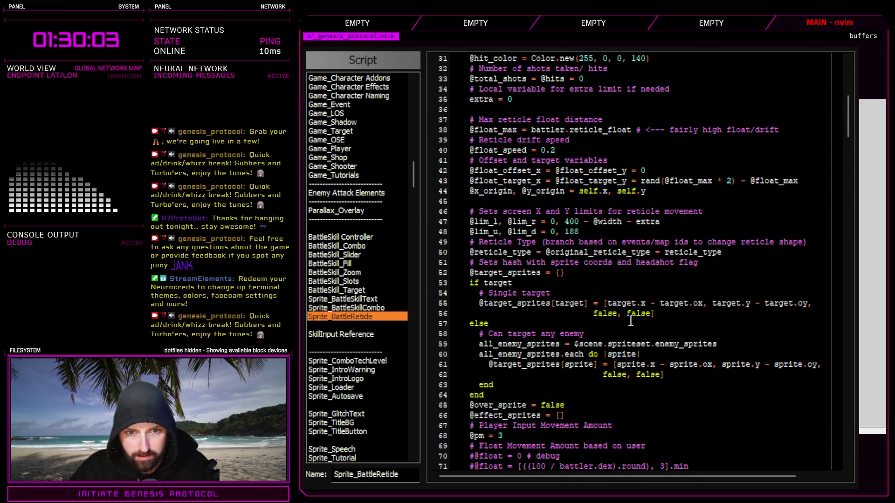
pyautogui.click(579, 273)
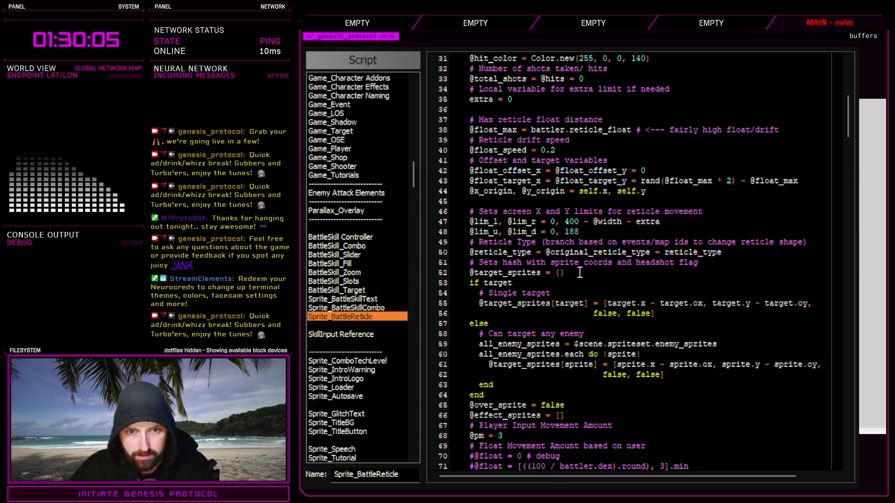
pyautogui.press('Return')
pyautogui.write('puts target')
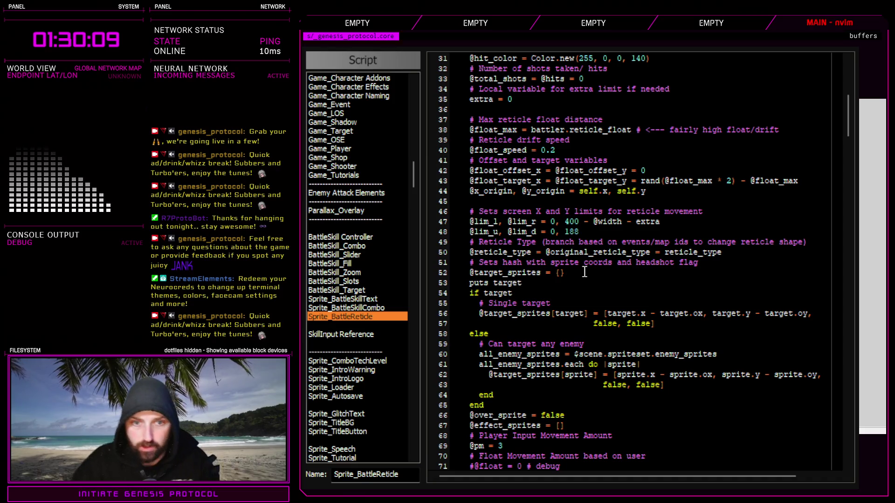
pyautogui.press('F12')
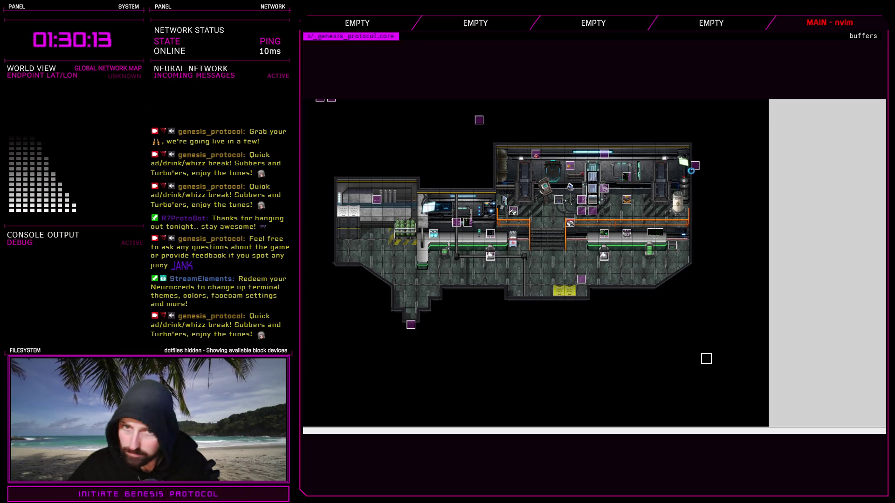
# Step: Battle-test the Test Battle troop, choose Fight, and confirm the console prints a Sprite_Battler target
pyautogui.hotkey('alt', 'Tab')
pyautogui.press('space')
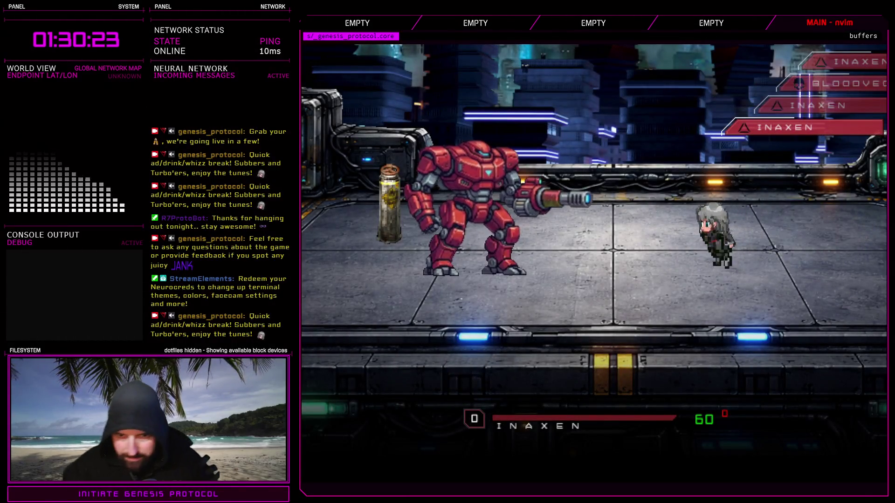
pyautogui.press('Return')
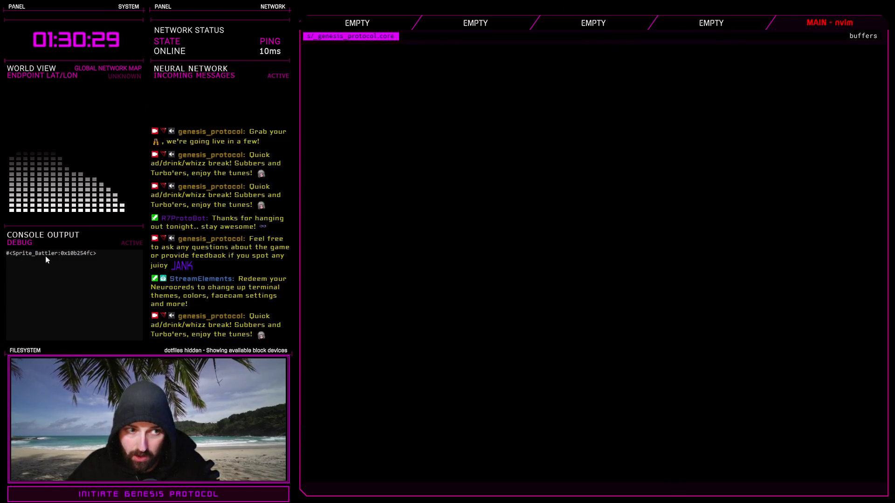
pyautogui.press('Escape')
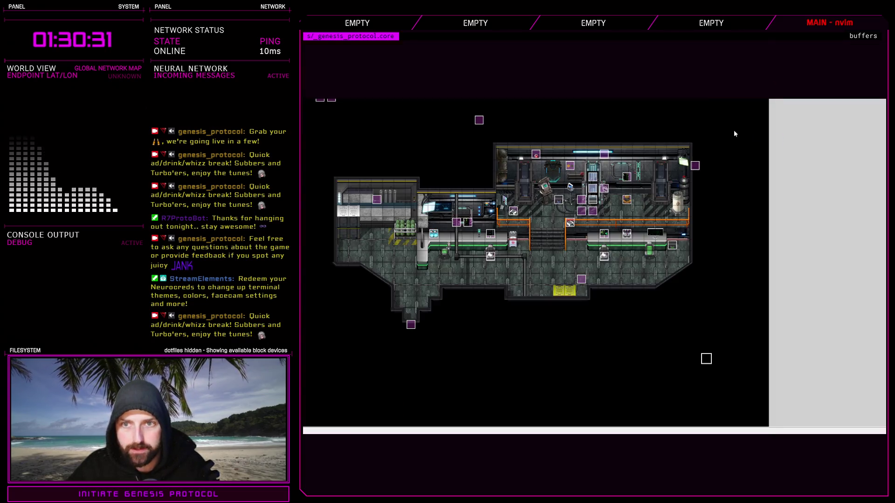
pyautogui.press('F11')
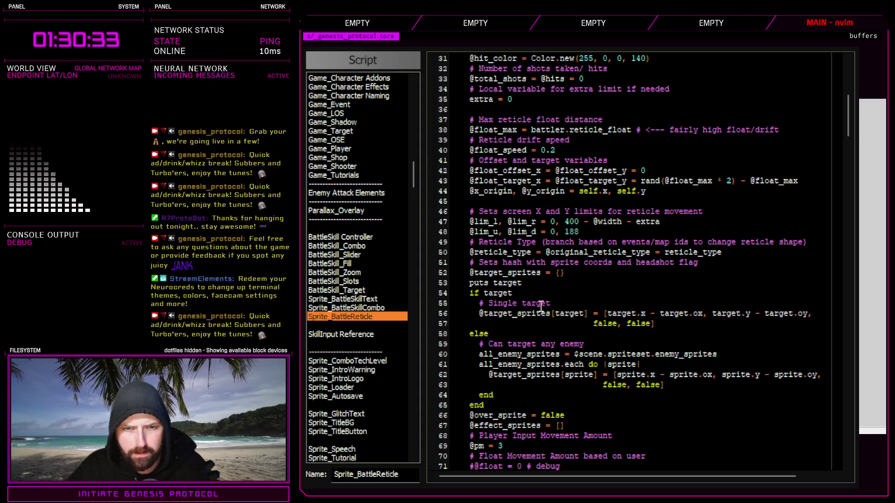
# Step: Delete the 'puts target' debug line from Sprite_BattleReticle's initialize
pyautogui.click(442, 284)
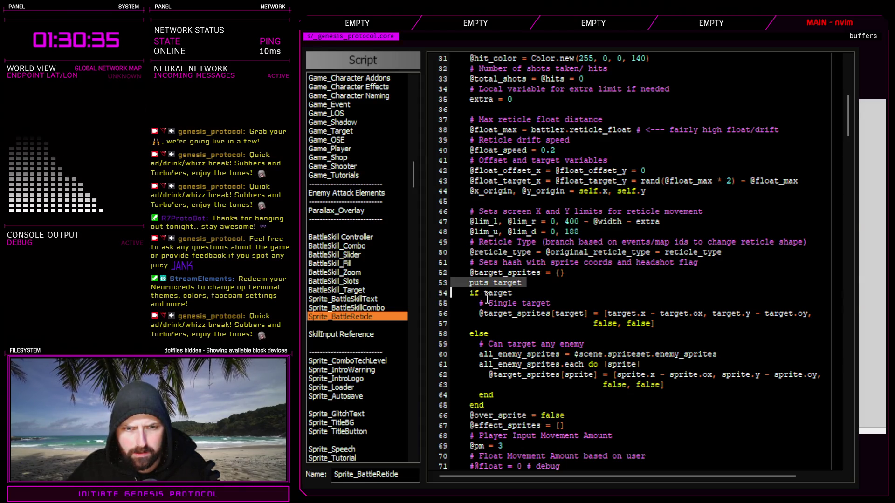
pyautogui.press('Delete')
pyautogui.doubleClick(573, 303)
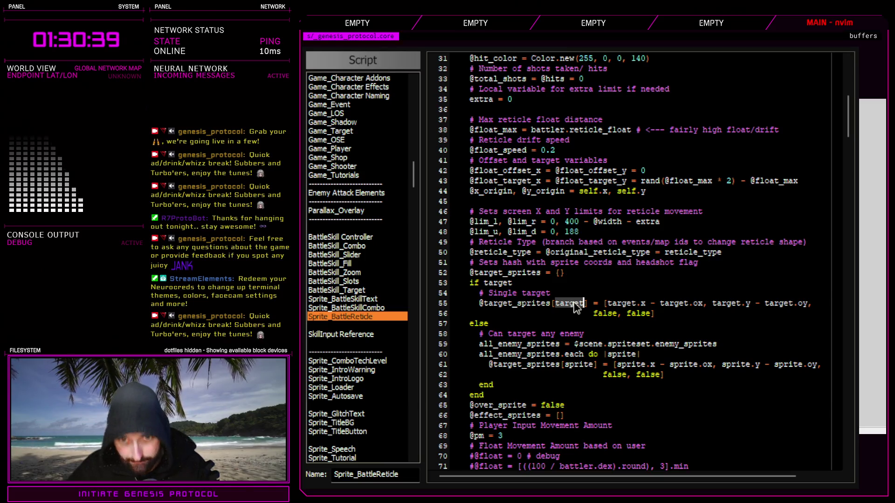
# Step: Align the wrapped 'false, false]' continuation lines 56 and 62 under their opening brackets
pyautogui.moveTo(607, 302)
pyautogui.mouseDown()
pyautogui.moveTo(655, 313)
pyautogui.moveTo(770, 301)
pyautogui.moveTo(707, 302)
pyautogui.moveTo(807, 302)
pyautogui.mouseUp()
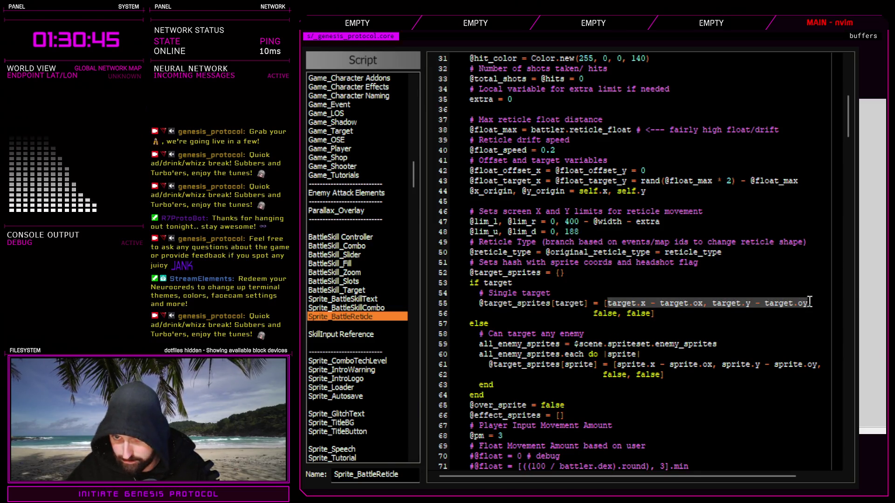
pyautogui.click(593, 315)
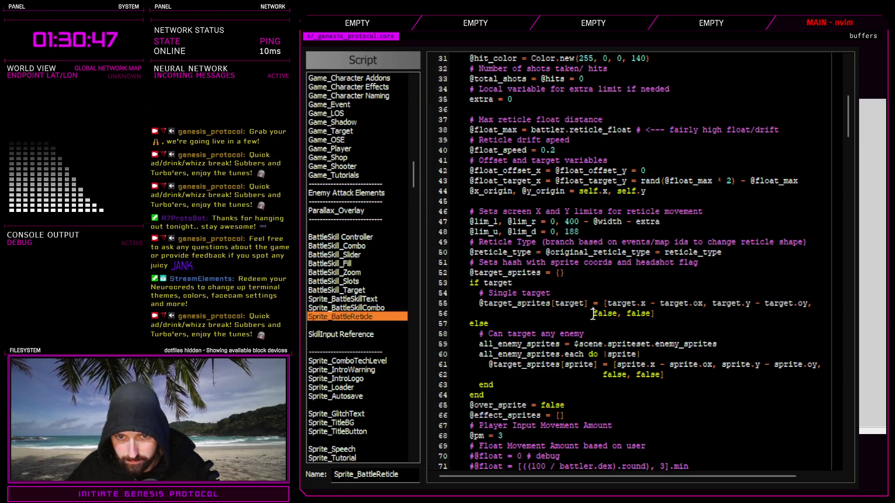
pyautogui.click(603, 374)
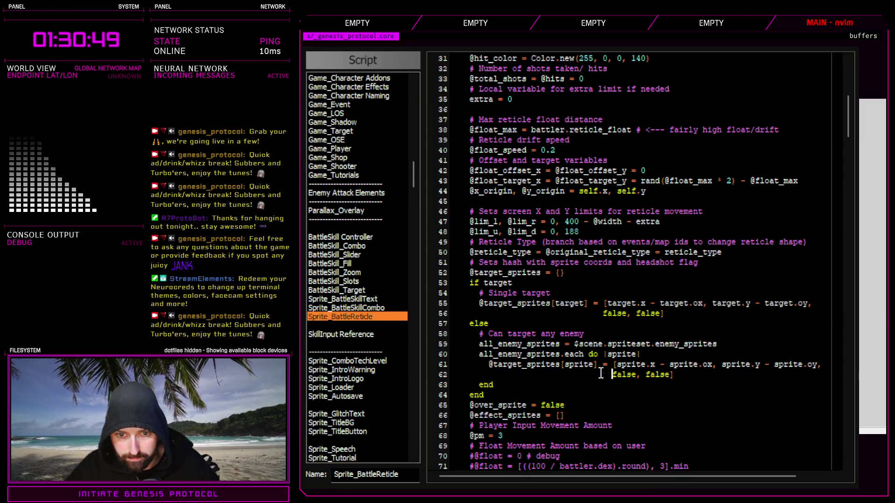
pyautogui.doubleClick(541, 303)
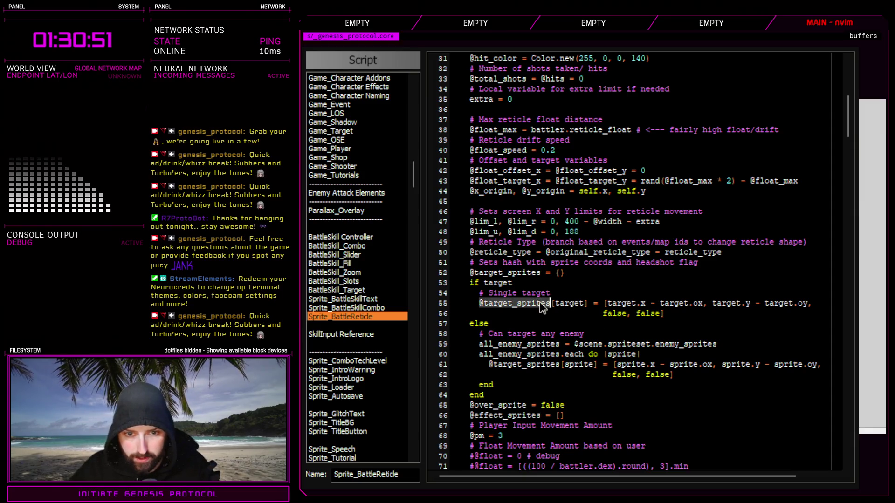
pyautogui.hotkey('ctrl', 'f')
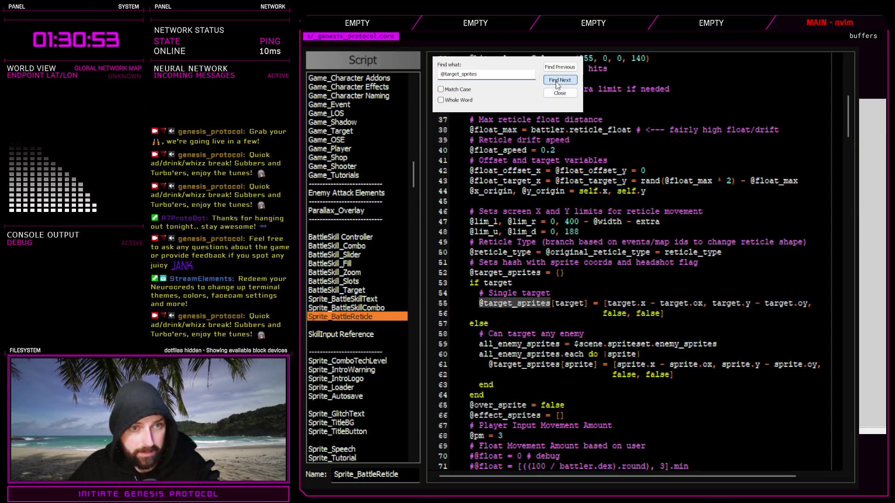
pyautogui.click(558, 81)
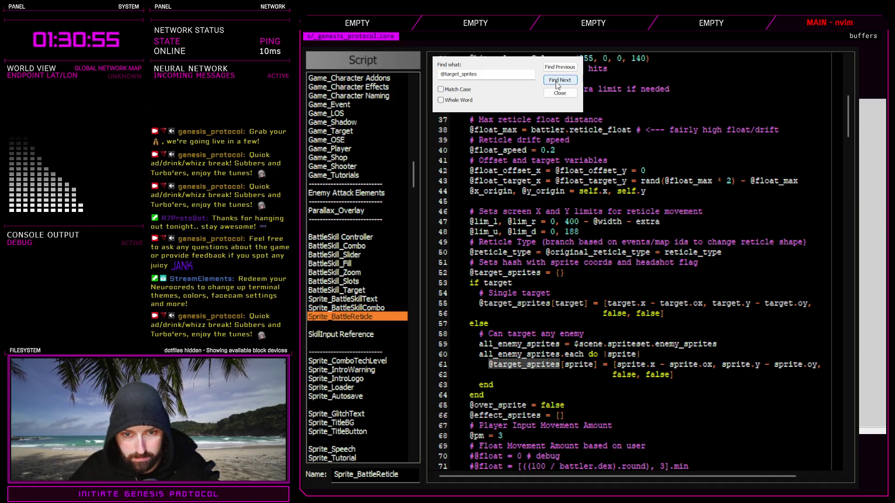
pyautogui.click(557, 81)
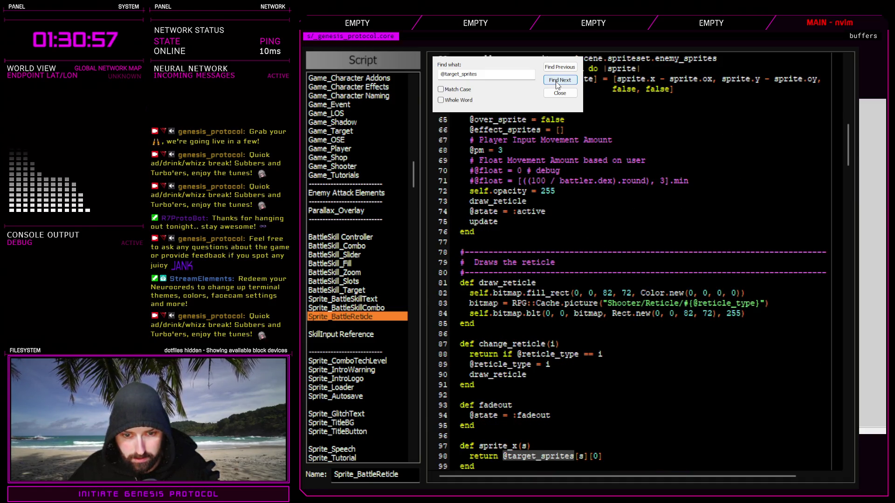
pyautogui.click(557, 81)
pyautogui.click(558, 82)
pyautogui.click(558, 81)
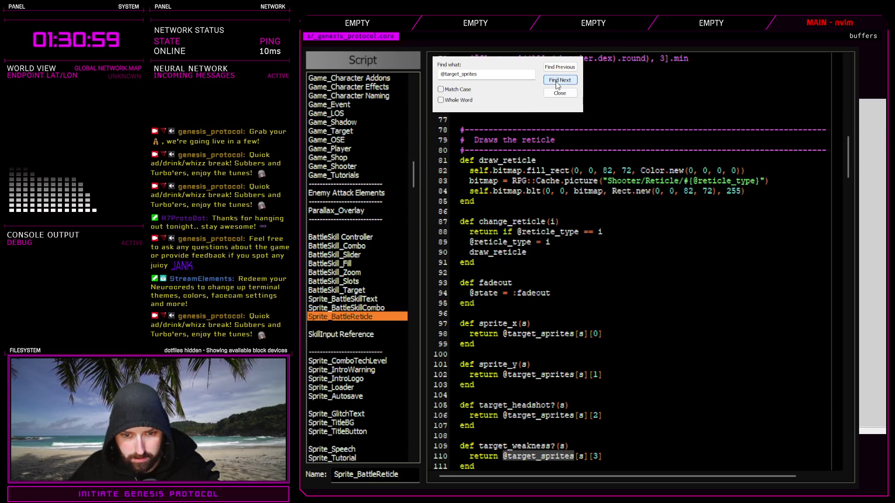
pyautogui.click(559, 80)
pyautogui.click(557, 82)
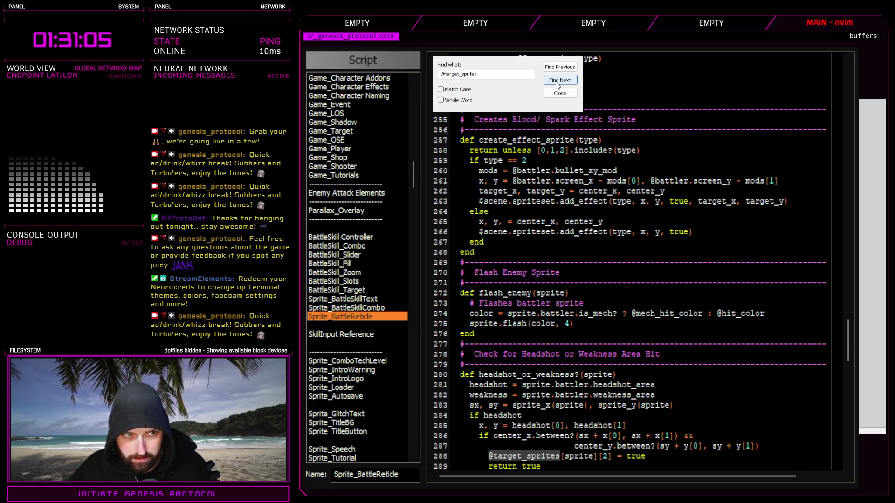
pyautogui.click(557, 82)
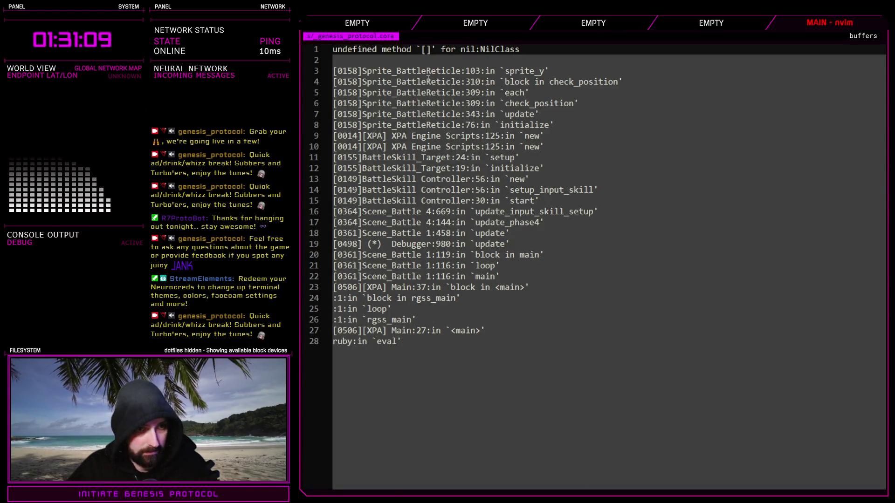
# Step: Locate the check_position line 310 from the backtrace and examine its x-range between? check
pyautogui.moveTo(430, 82); pyautogui.dragTo(631, 82)
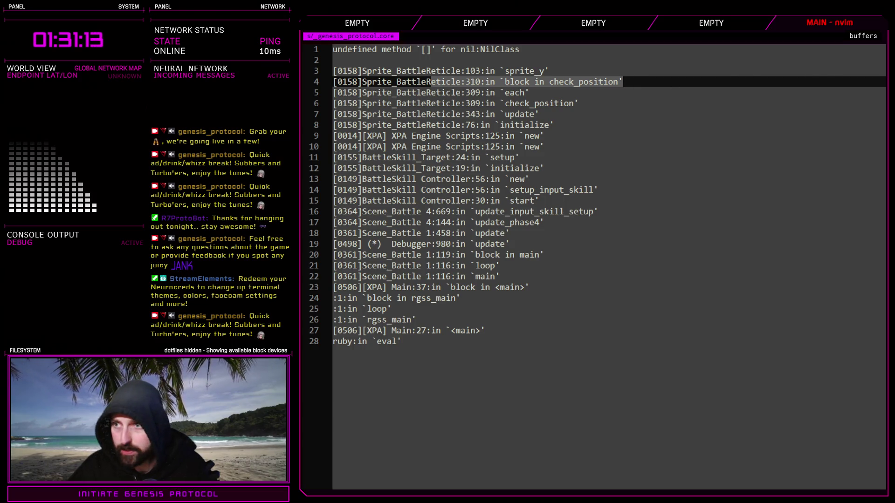
pyautogui.hotkey('alt', 'Tab')
pyautogui.scroll(-6, 508, 352)
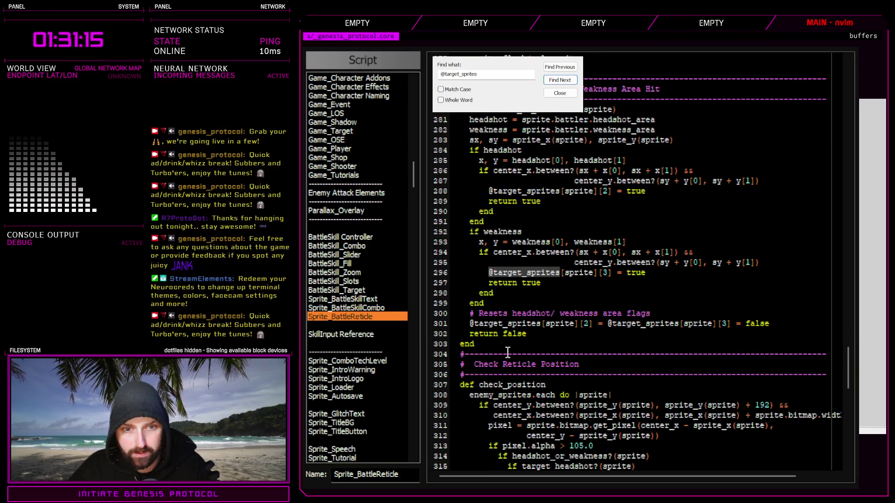
pyautogui.moveTo(518, 416); pyautogui.dragTo(774, 416)
pyautogui.click(808, 476)
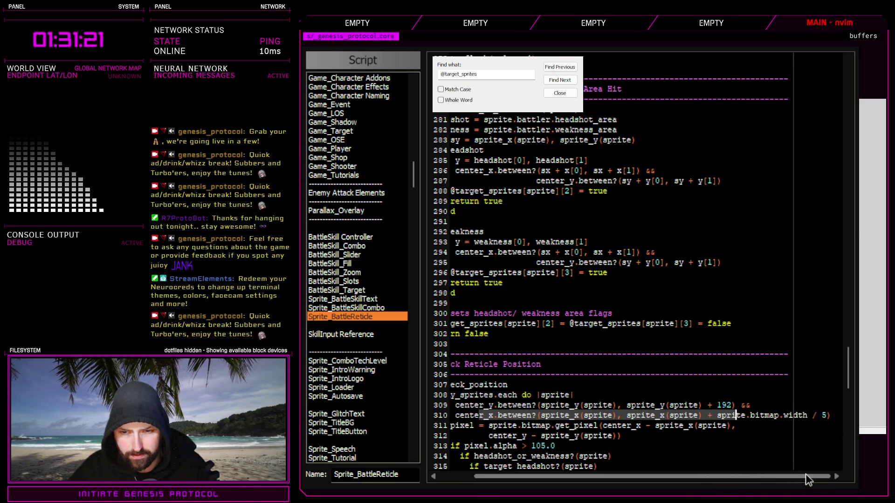
pyautogui.moveTo(809, 475); pyautogui.dragTo(723, 481)
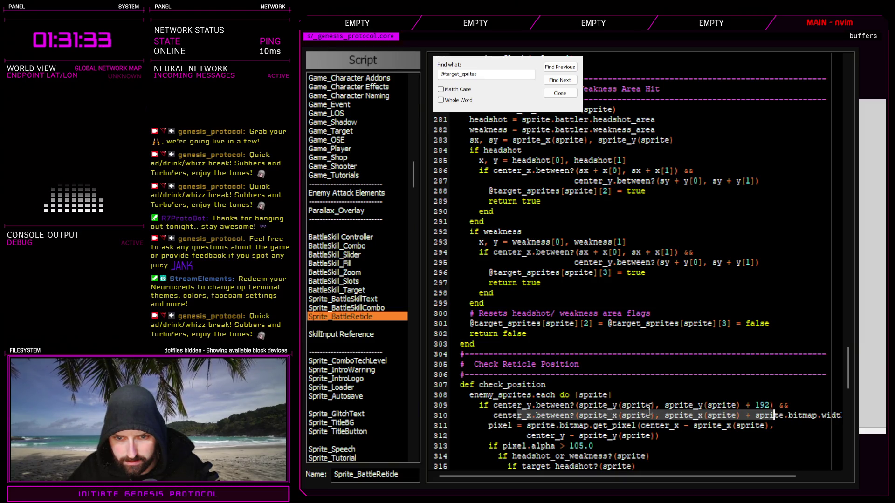
# Step: Examine the y + 192 height bound on line 309 of check_position
pyautogui.click(769, 405)
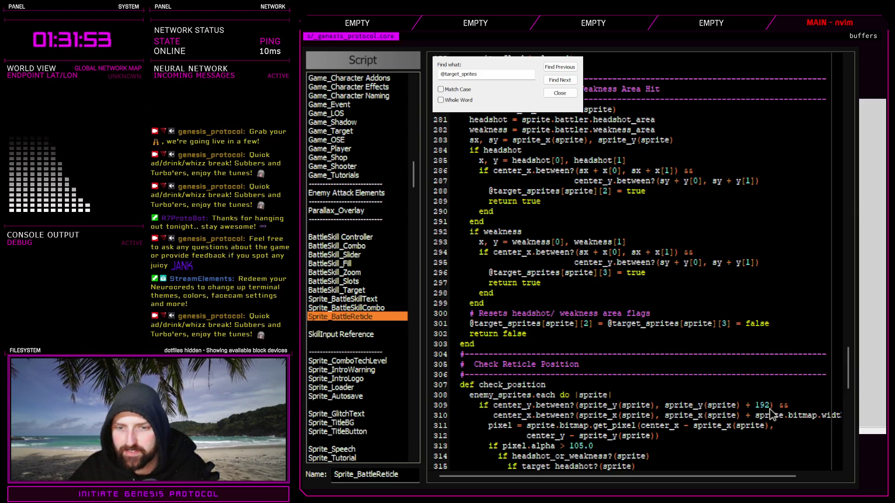
pyautogui.scroll(-2, 682, 362)
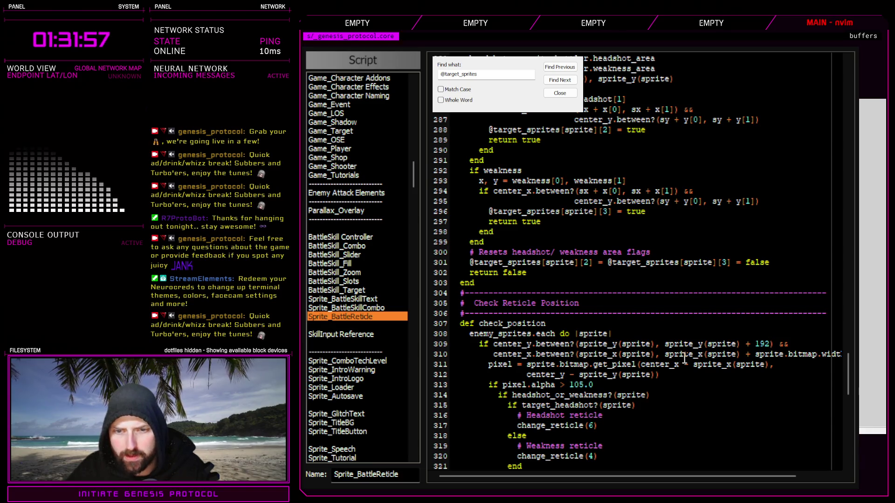
pyautogui.hscroll(3, 732, 450)
pyautogui.hscroll(-3, 746, 429)
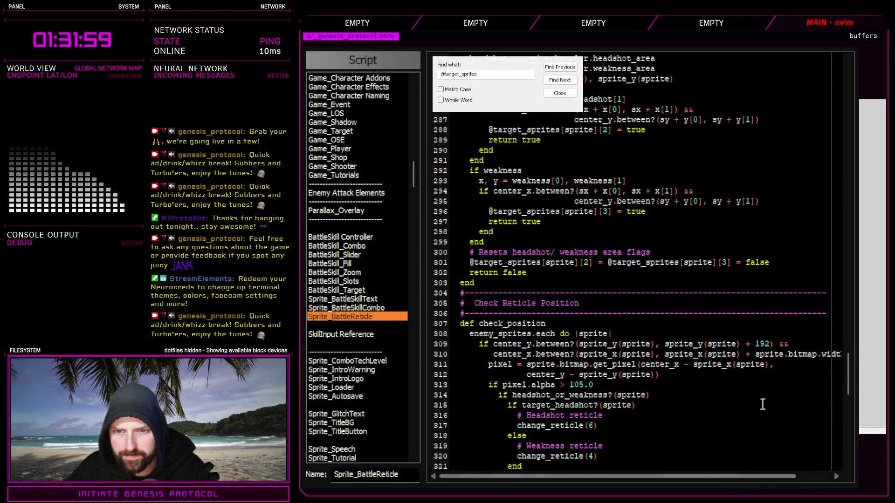
pyautogui.doubleClick(765, 344)
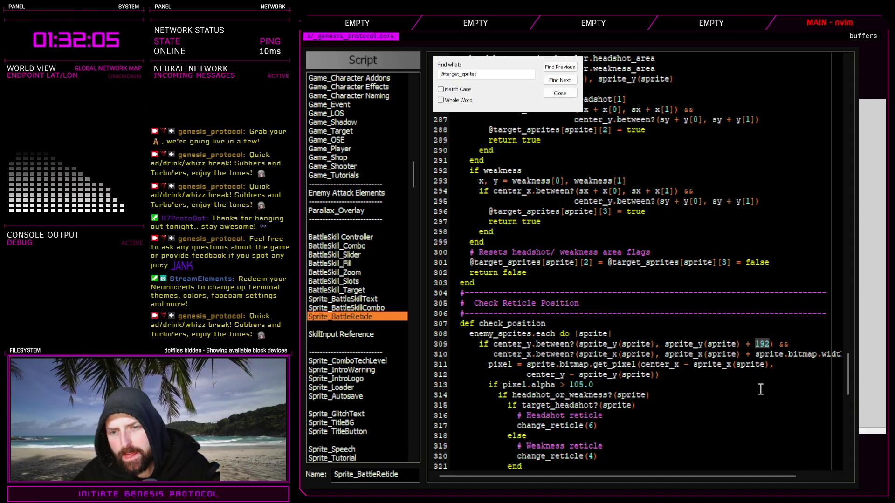
pyautogui.moveTo(780, 477); pyautogui.dragTo(815, 478)
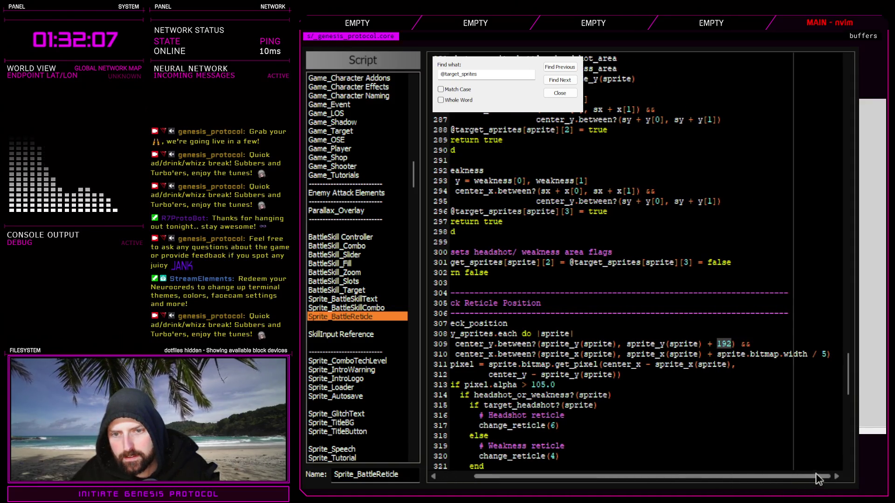
# Step: Try replacing 192 on line 309 with sprite.bitmap.height, revert to 192, and retest the battle
pyautogui.write('sprite.bitmap.')
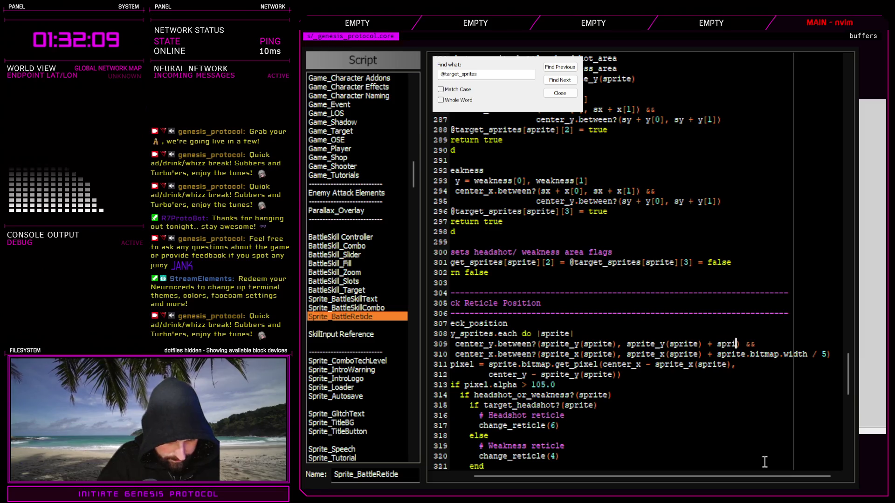
pyautogui.write('hei')
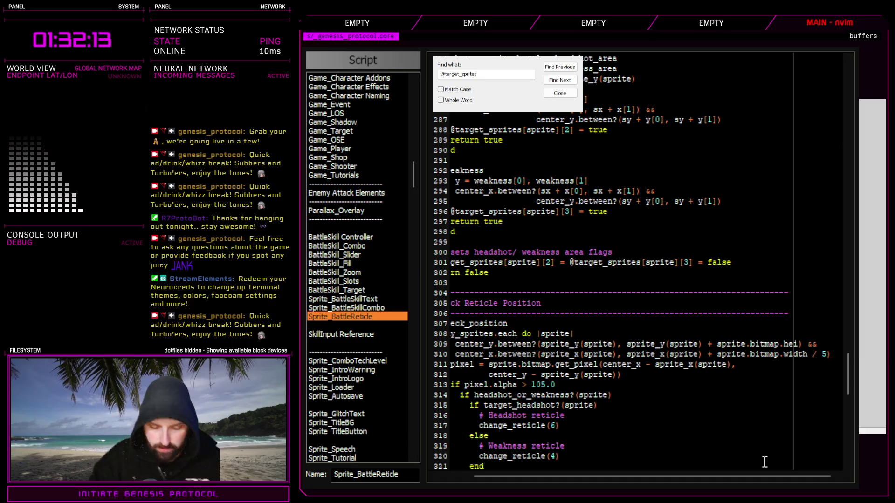
pyautogui.press('BackSpace')
pyautogui.press('BackSpace')
pyautogui.press('BackSpace')
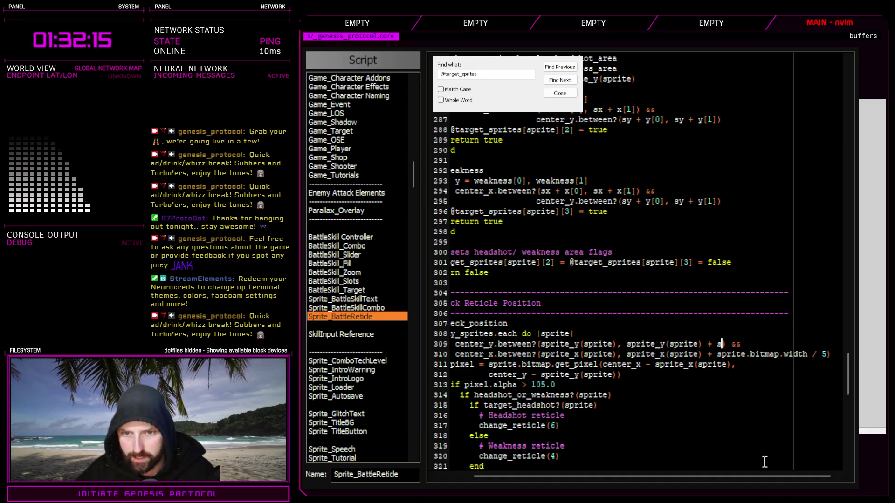
pyautogui.write('2')
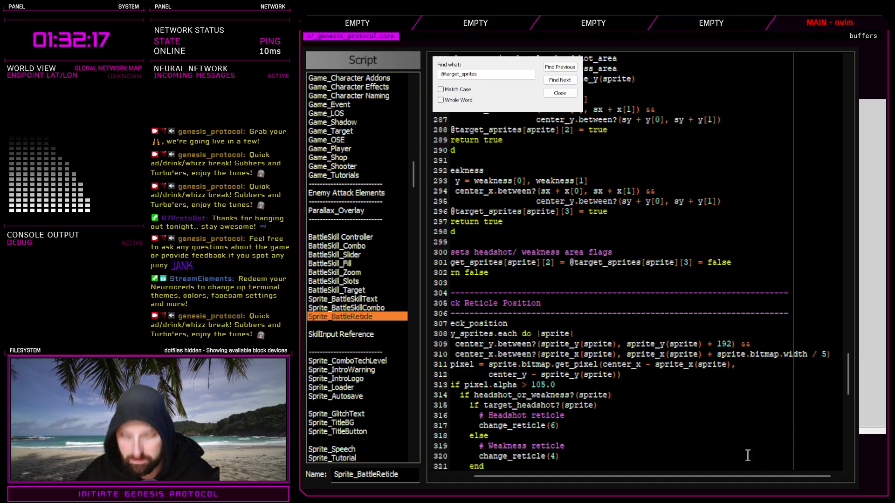
pyautogui.moveTo(686, 485); pyautogui.dragTo(670, 481)
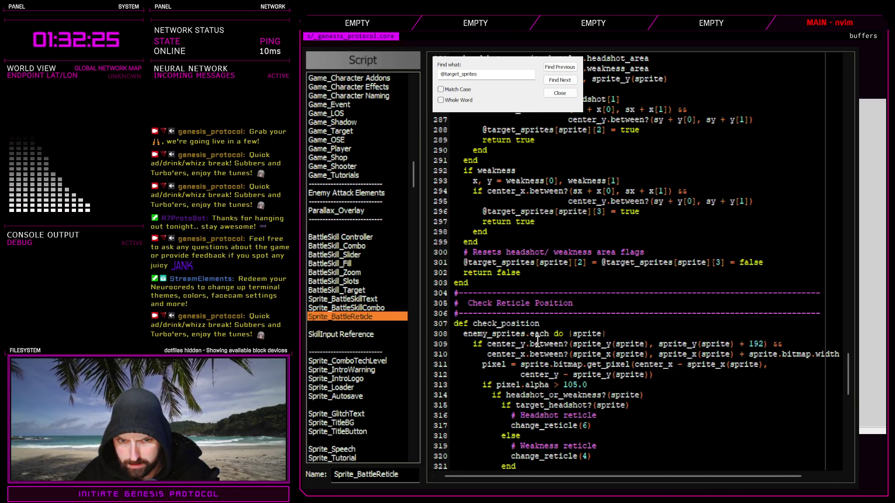
pyautogui.hotkey('alt', 'Tab')
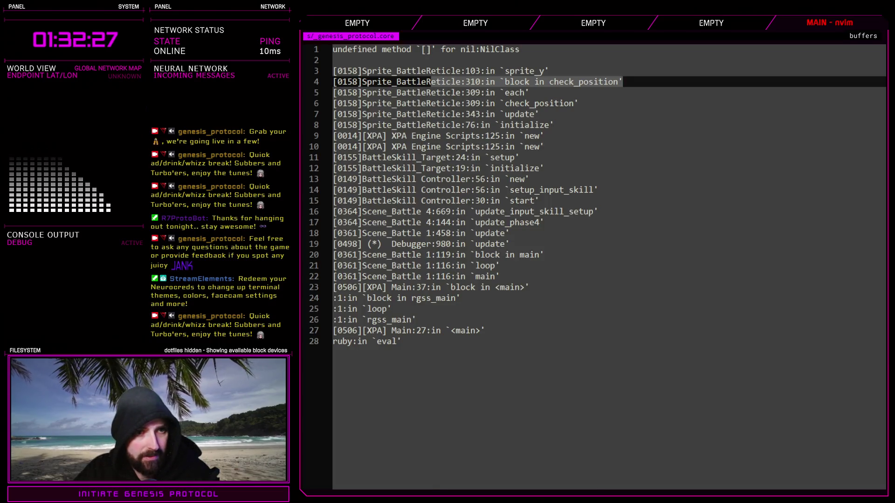
pyautogui.hotkey('alt', 'Tab')
# Step: Trace sprite_y and enemy_sprites on lines 308–309 up to the float_reticle and hit_sprite? code
pyautogui.doubleClick(677, 344)
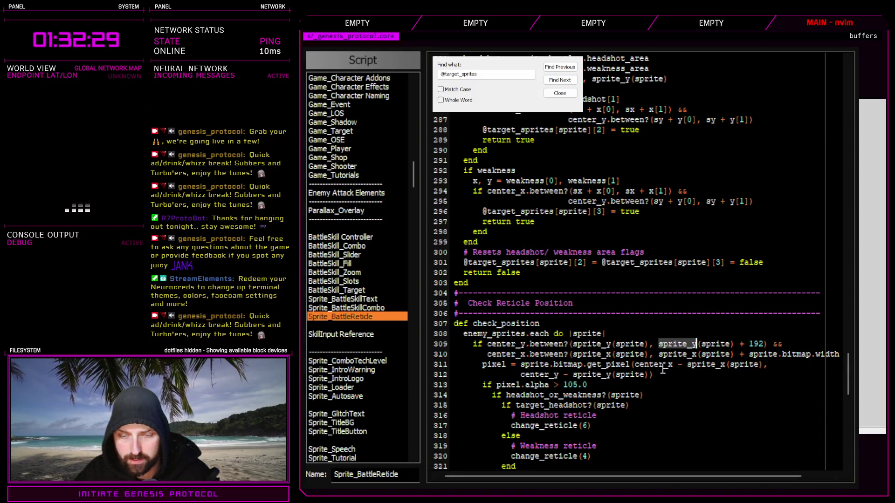
pyautogui.doubleClick(628, 345)
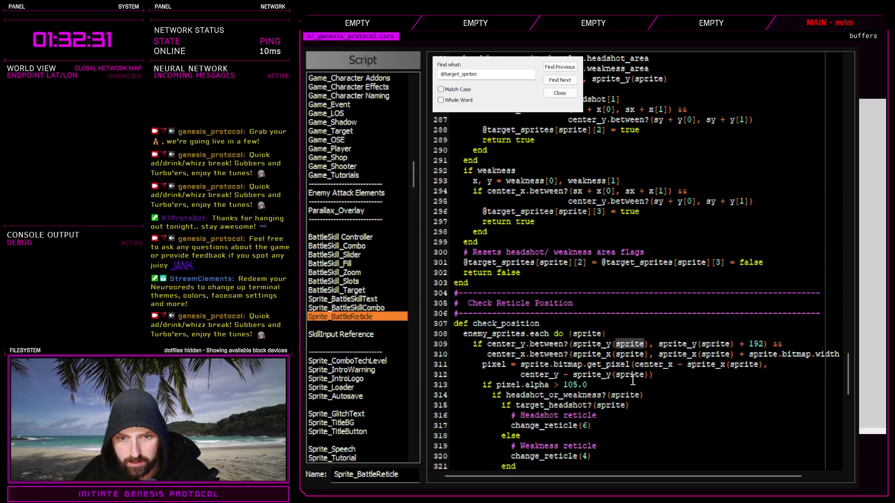
pyautogui.doubleClick(493, 334)
pyautogui.scroll(12, 541, 345)
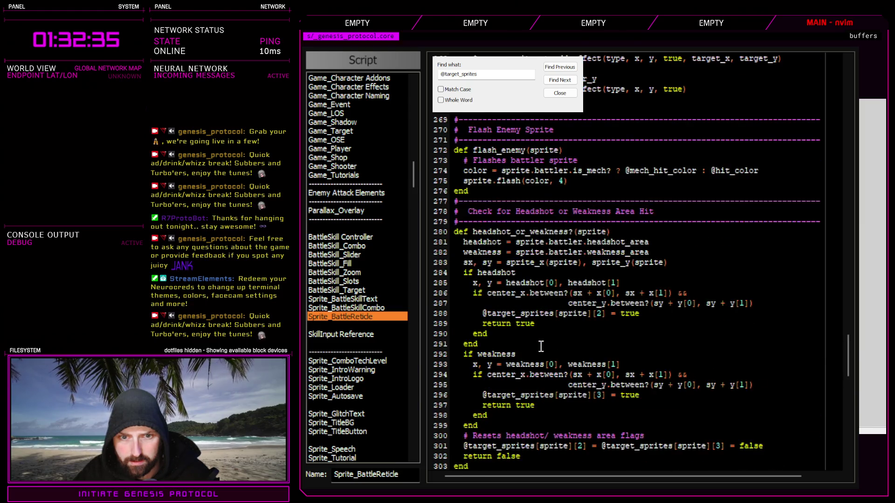
pyautogui.scroll(20, 541, 346)
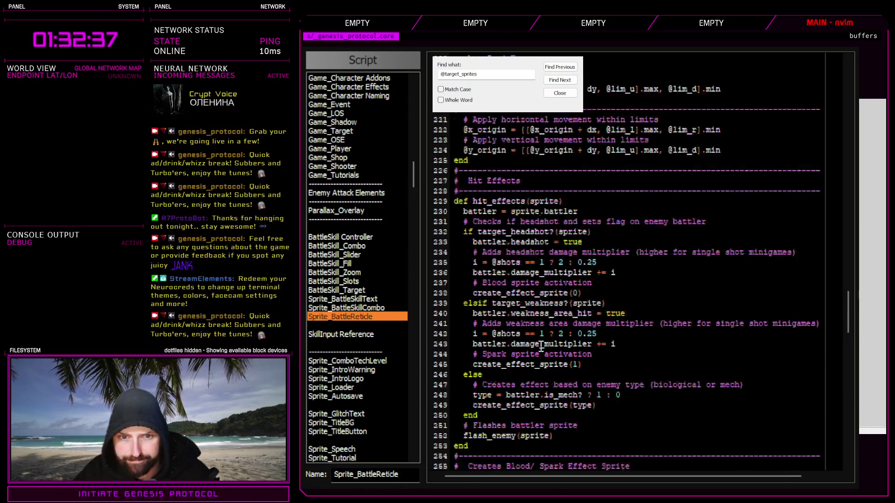
pyautogui.scroll(8, 541, 347)
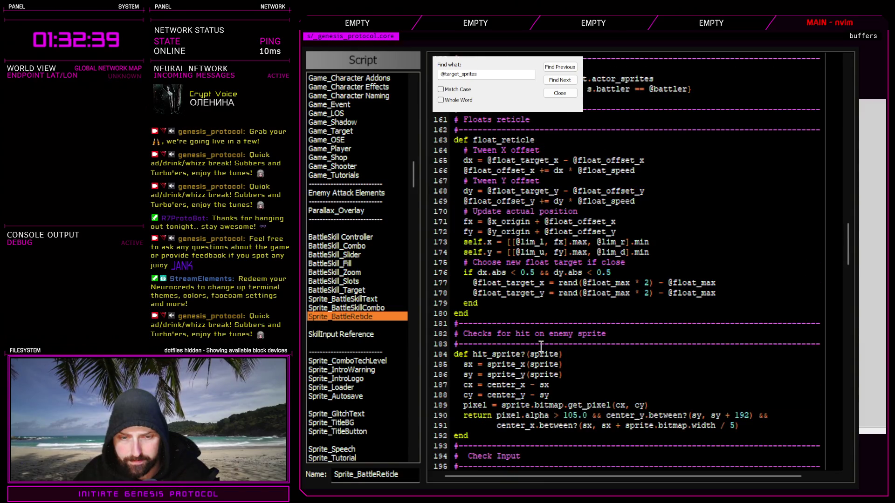
# Step: Search for enemy_sprites until reaching the 'def enemy_sprites' definition
pyautogui.hotkey('ctrl', 'f')
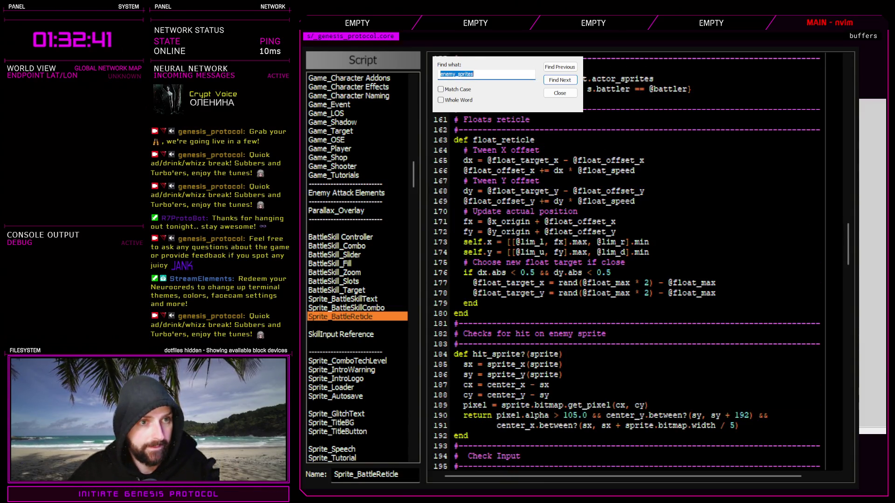
pyautogui.click(564, 80)
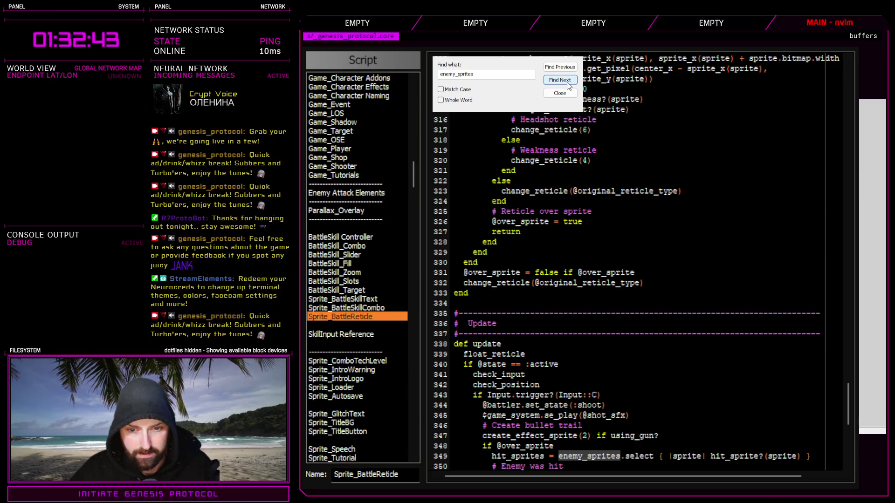
pyautogui.click(567, 83)
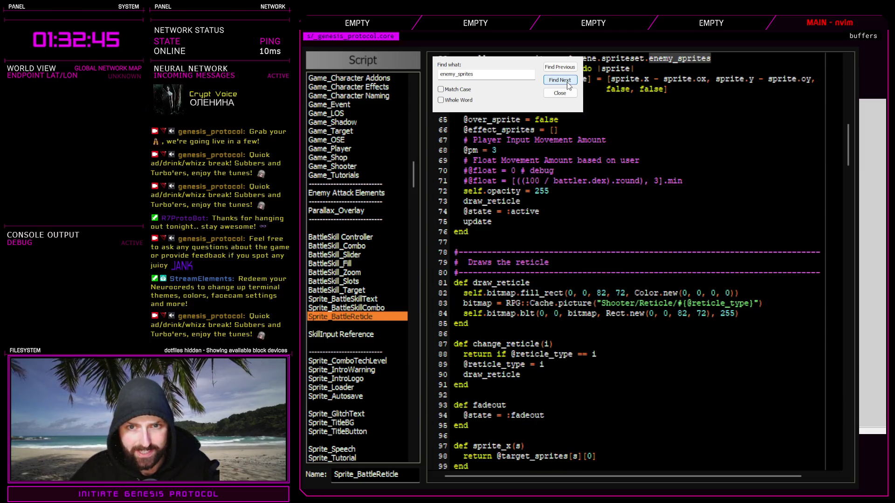
pyautogui.scroll(4, 526, 236)
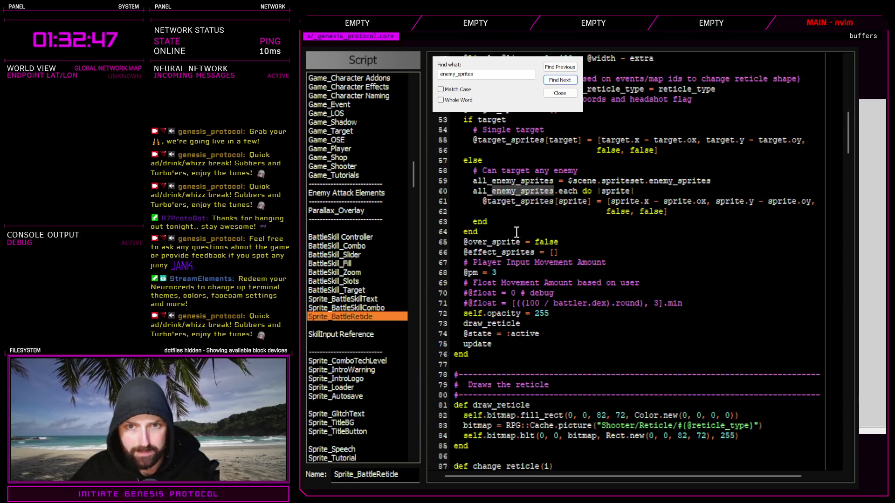
pyautogui.click(575, 84)
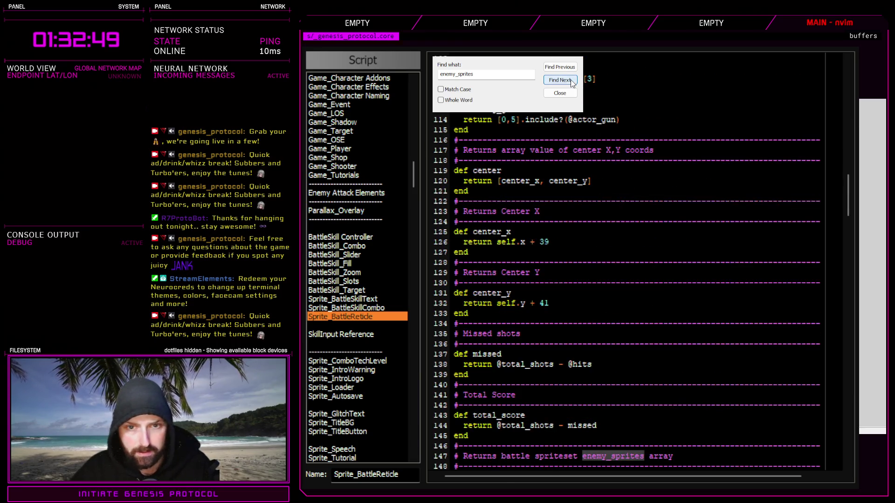
pyautogui.click(575, 84)
pyautogui.scroll(-4, 561, 311)
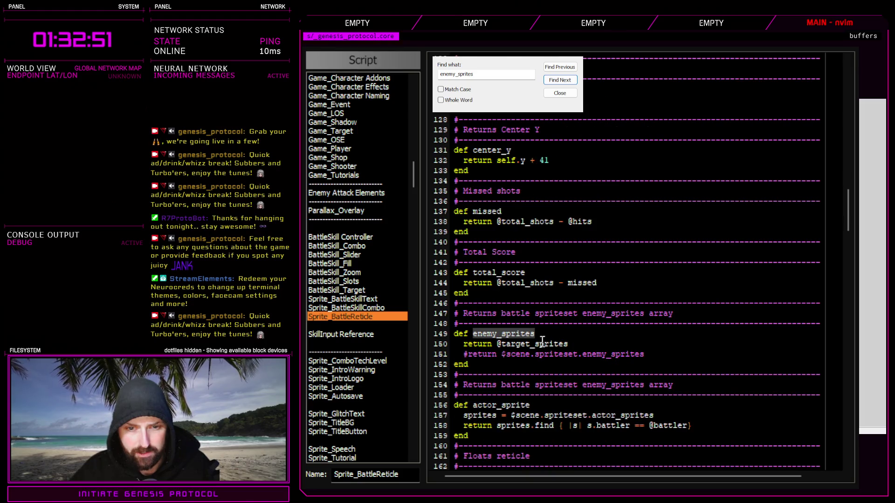
pyautogui.doubleClick(543, 344)
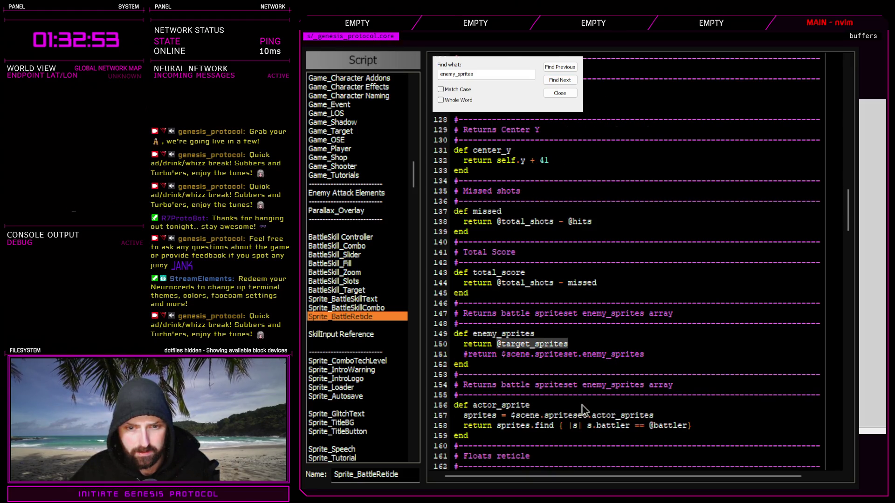
pyautogui.click(457, 339)
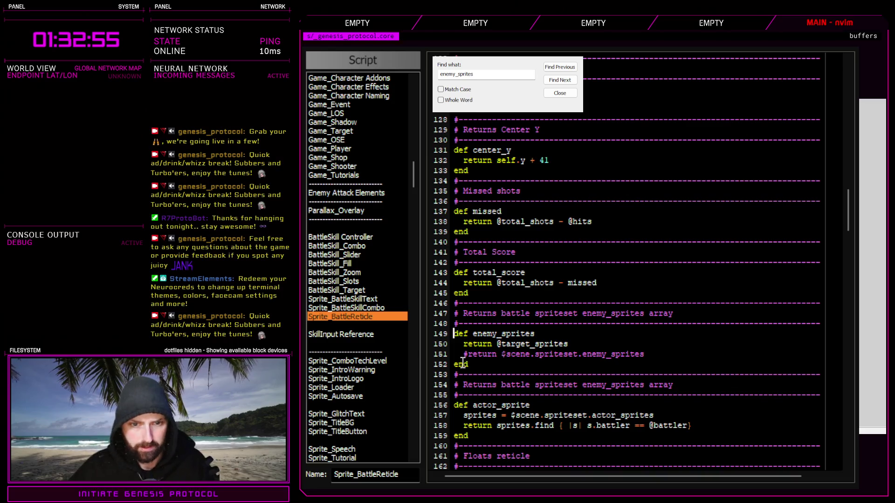
pyautogui.write('#')
pyautogui.write('#')
pyautogui.press('Down')
pyautogui.press('Down')
pyautogui.click(556, 84)
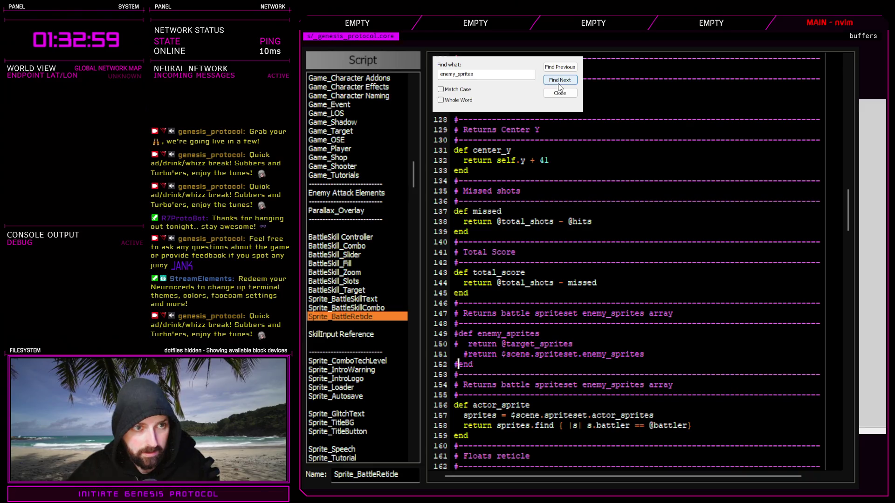
pyautogui.click(561, 84)
pyautogui.scroll(-8, 517, 319)
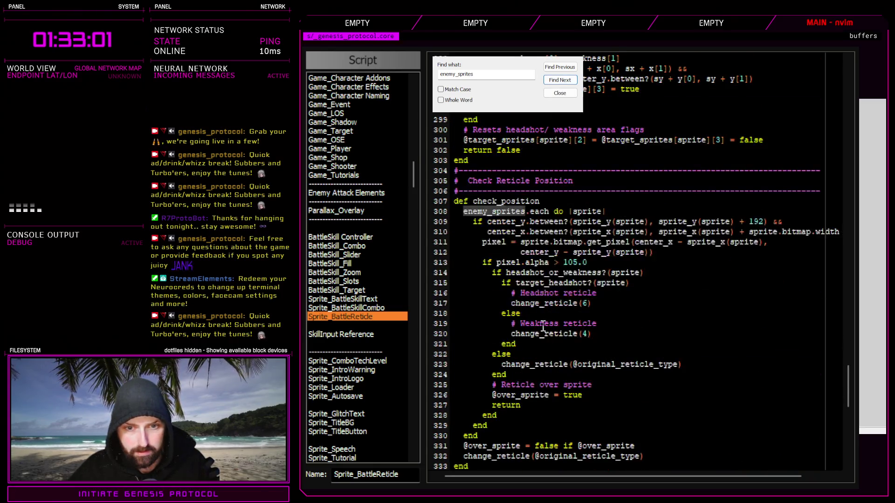
pyautogui.click(540, 213)
pyautogui.hotkey('ctrl', 'd')
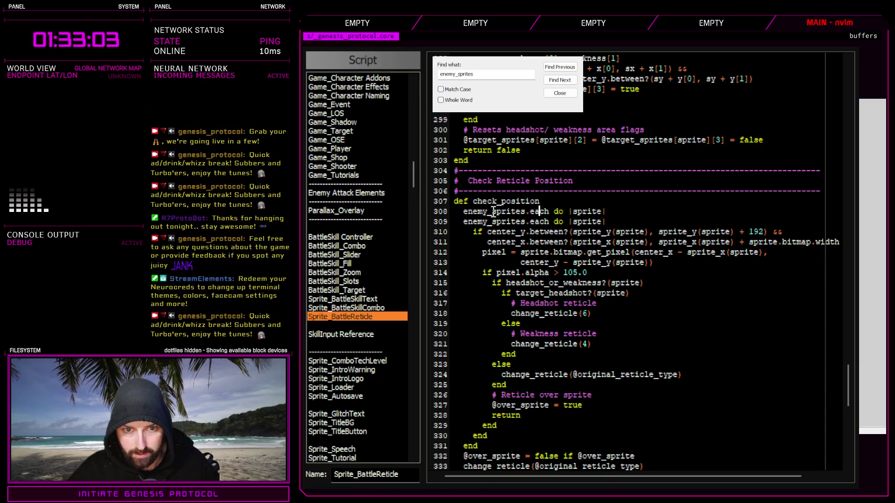
pyautogui.press('Home')
pyautogui.write('#')
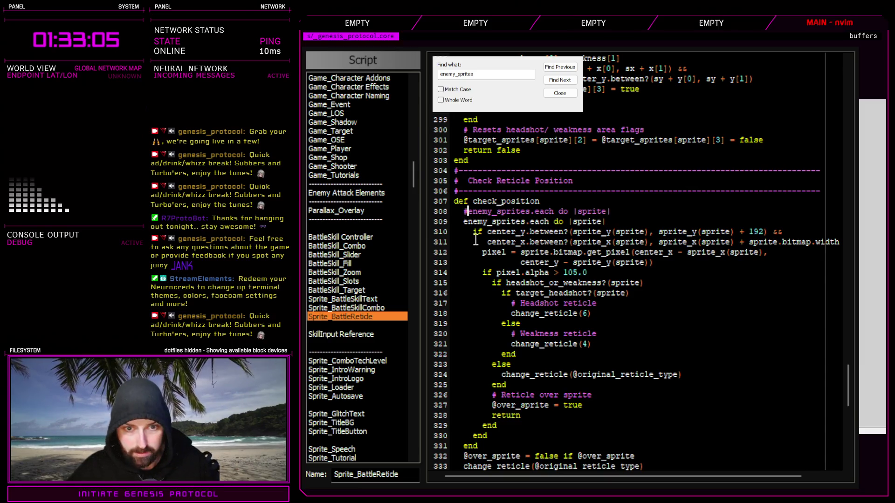
pyautogui.doubleClick(478, 222)
pyautogui.write('@target_sprites')
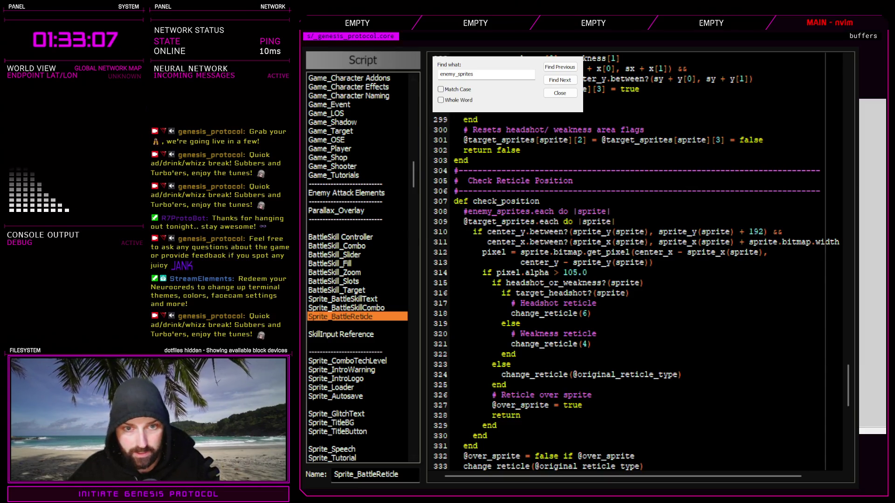
# Step: Do the same in update, confirm no enemy_sprites uses remain, and save for a test play
pyautogui.click(559, 79)
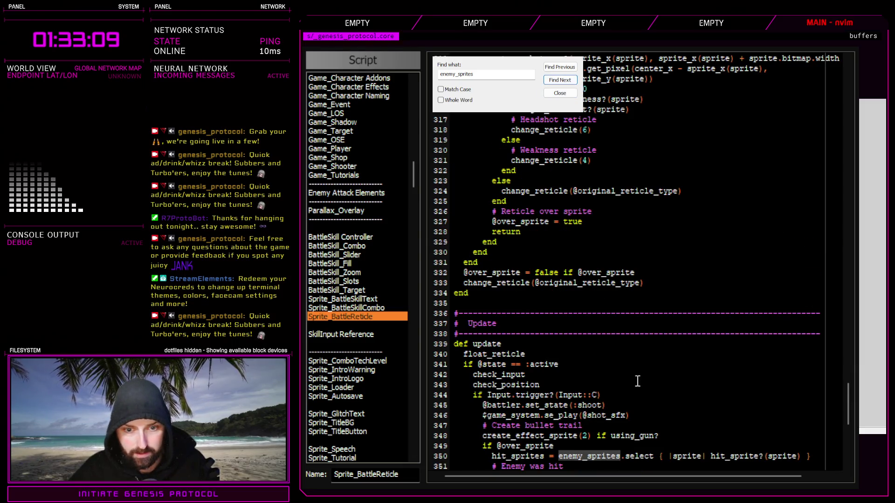
pyautogui.scroll(-6, 620, 387)
pyautogui.click(608, 273)
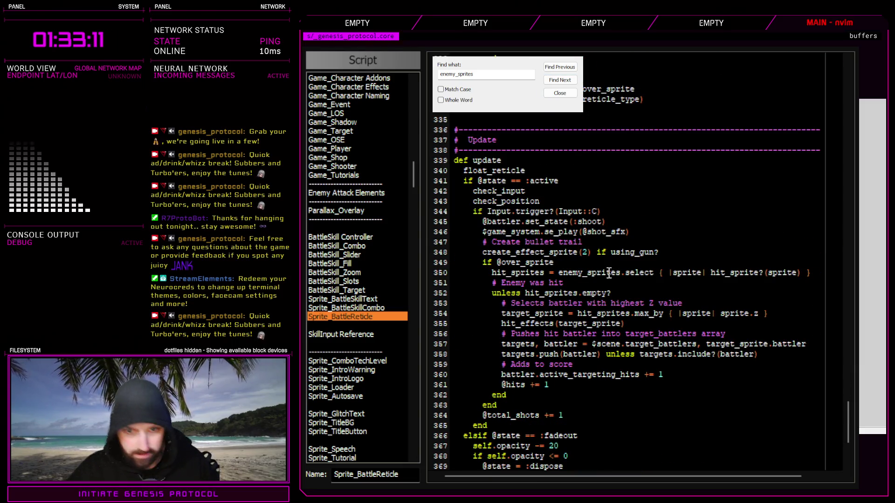
pyautogui.hotkey('ctrl', 'd')
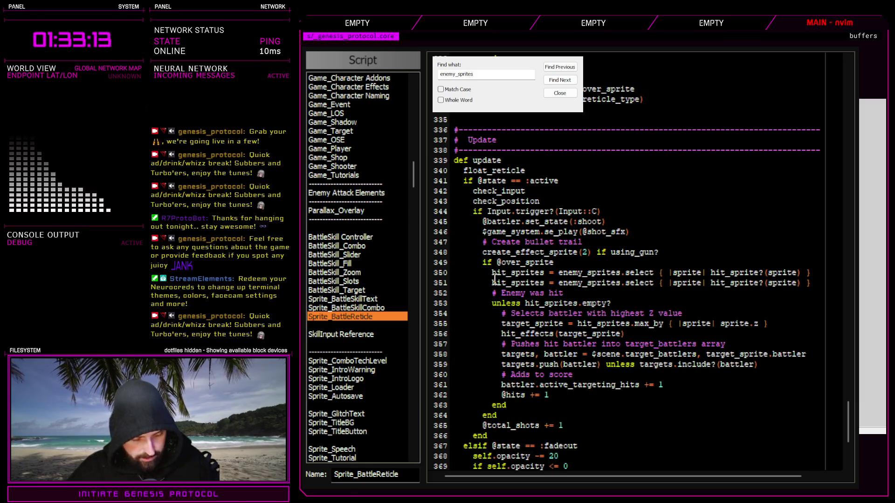
pyautogui.click(494, 275)
pyautogui.write('#')
pyautogui.doubleClick(580, 283)
pyautogui.write('@target_sprites')
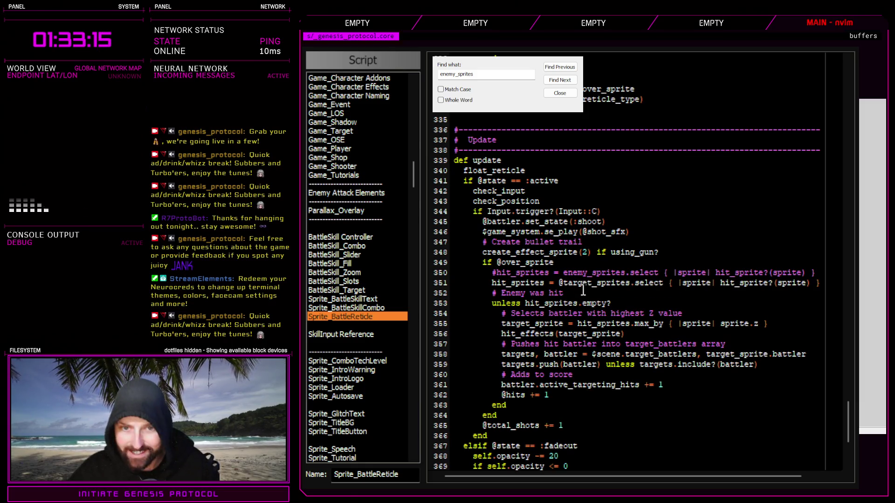
pyautogui.click(568, 84)
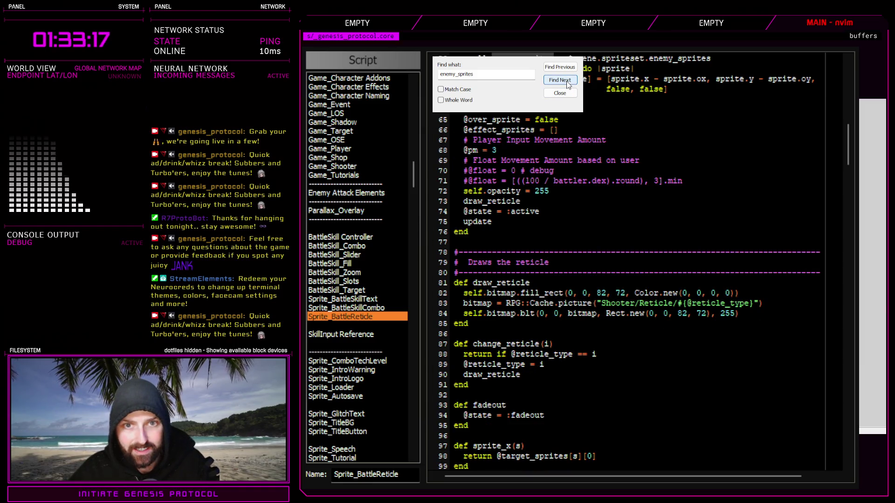
pyautogui.click(568, 84)
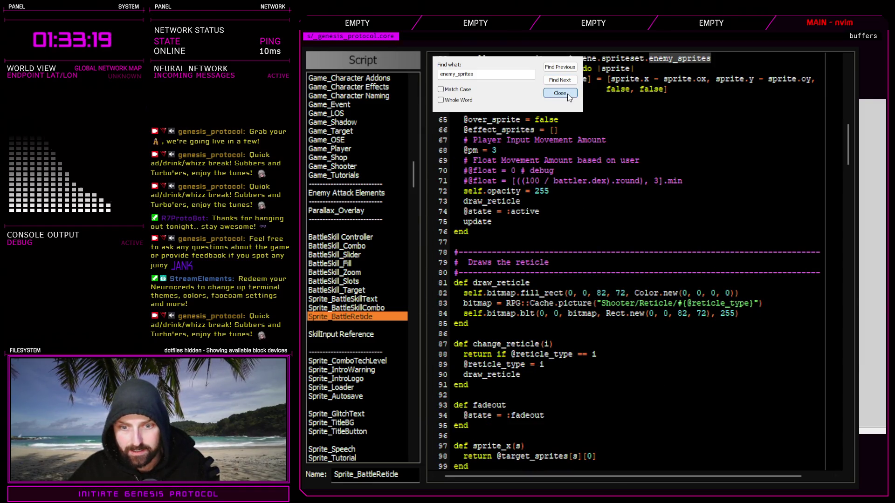
pyautogui.press('F12')
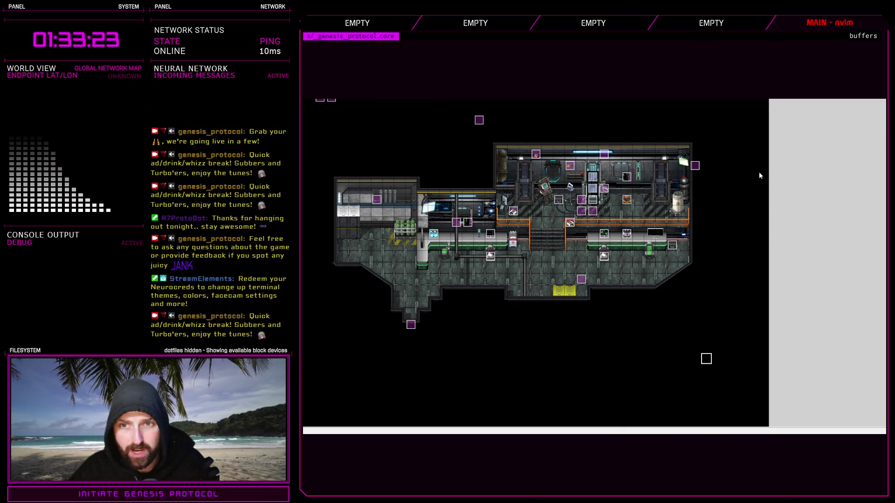
# Step: Start a test battle and choose Fight against the red mech, reaching the sprite_y error
pyautogui.hotkey('alt', 'Tab')
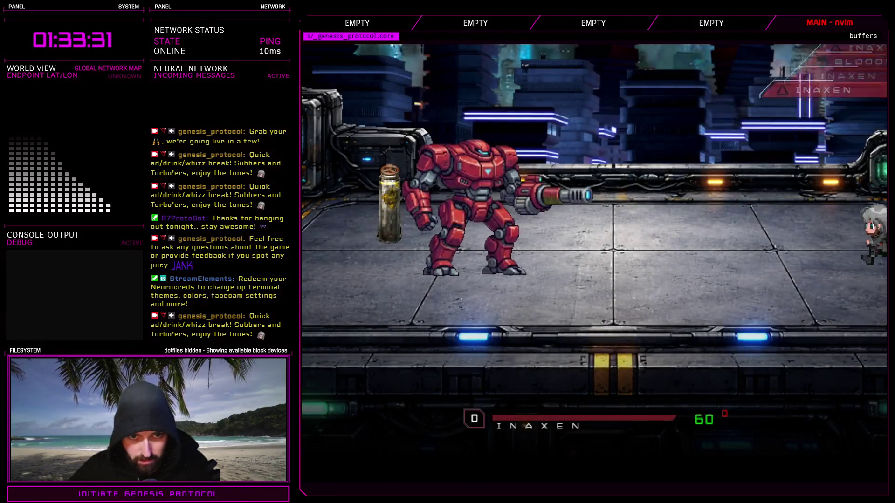
pyautogui.press('Return')
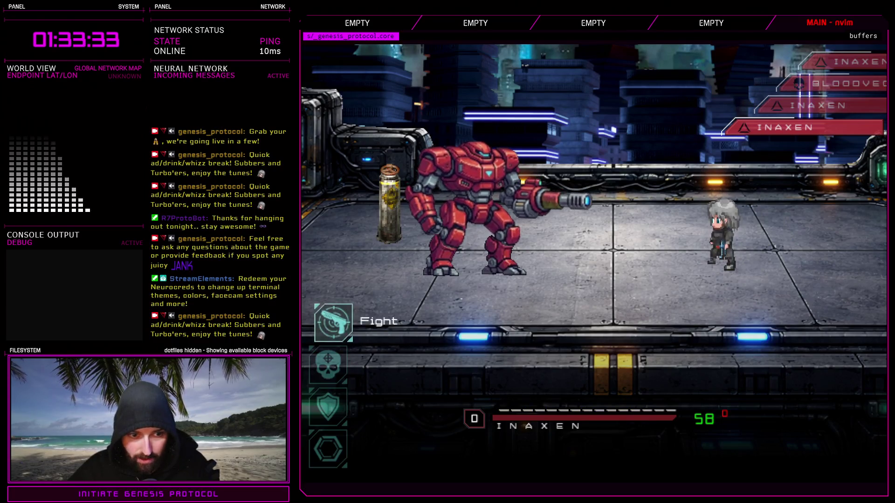
pyautogui.press('Return')
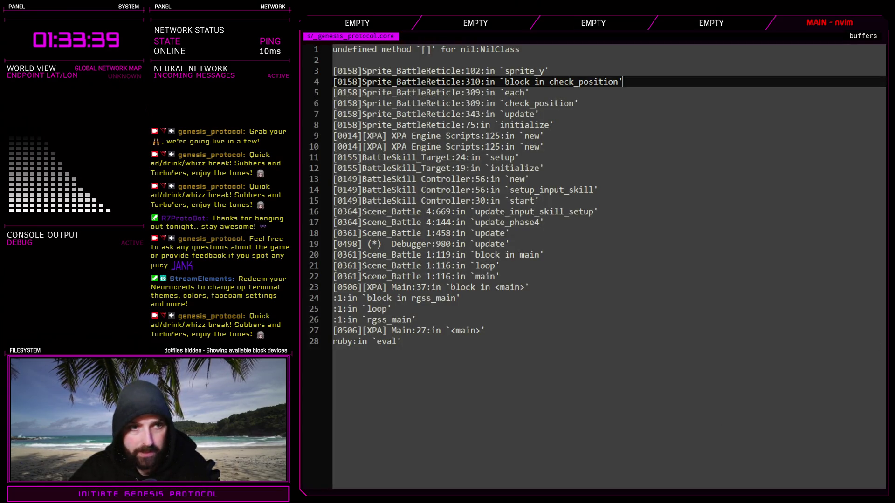
# Step: Select the nil error message and close the troops database to return to the script
pyautogui.moveTo(432, 50); pyautogui.dragTo(516, 49)
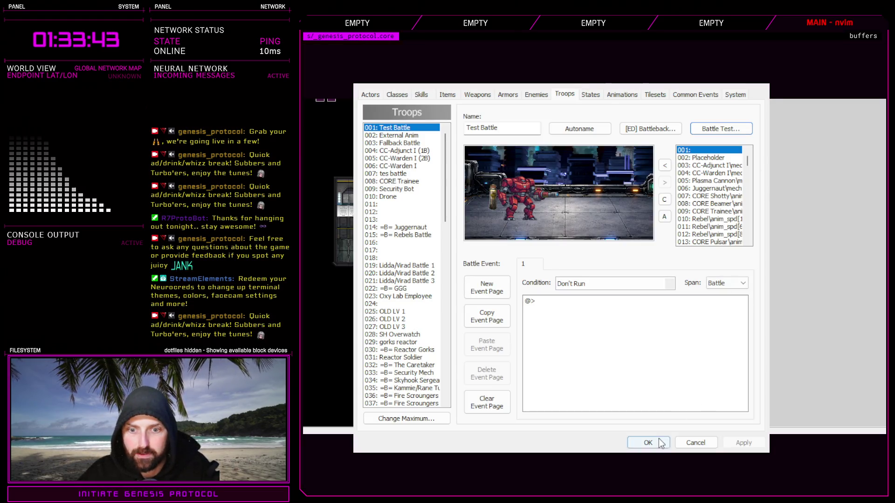
pyautogui.click(648, 442)
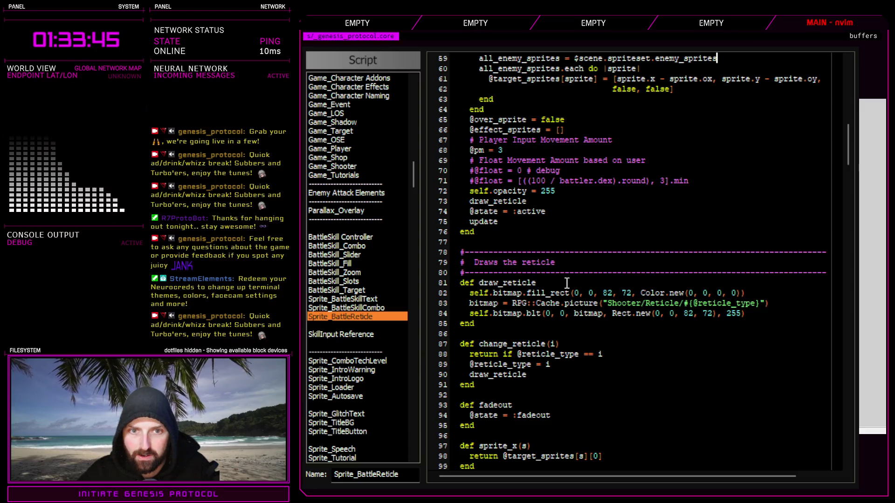
pyautogui.moveTo(847, 144); pyautogui.dragTo(842, 369)
# Step: Insert an empty line after the commented enemy_sprites.each line in check_position
pyautogui.click(639, 375)
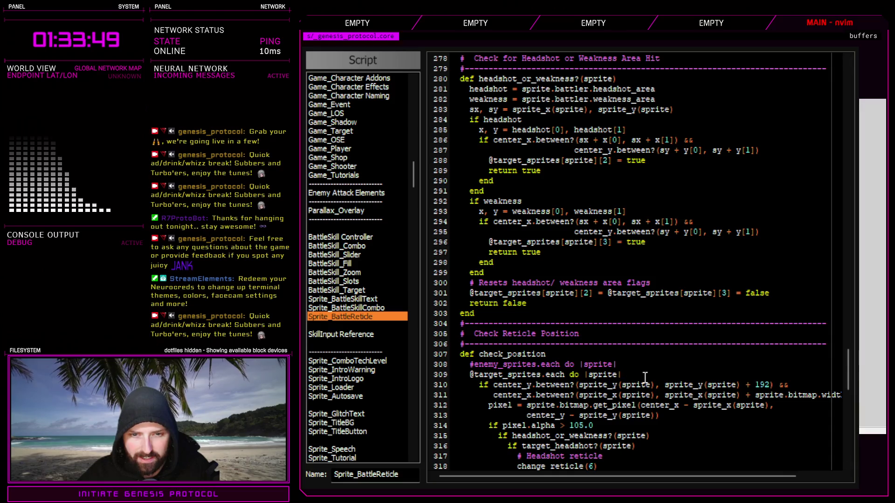
pyautogui.scroll(-4, 639, 375)
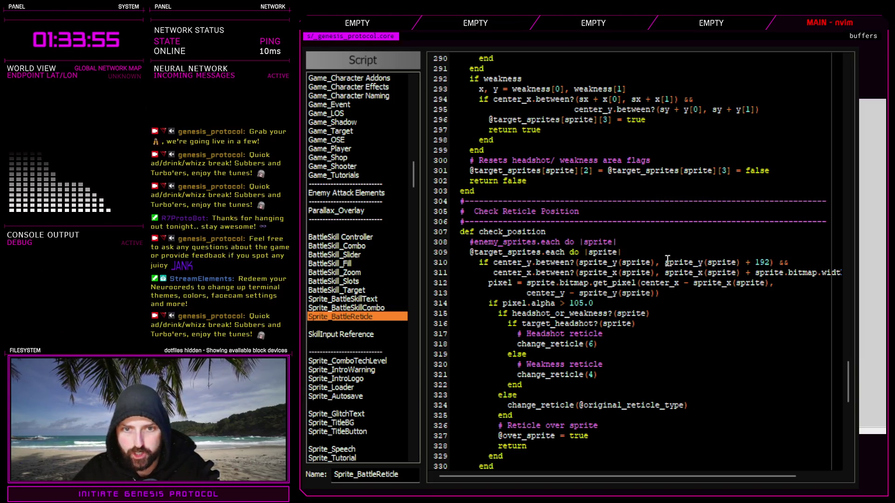
pyautogui.press('j')
pyautogui.press('^')
pyautogui.press('w')
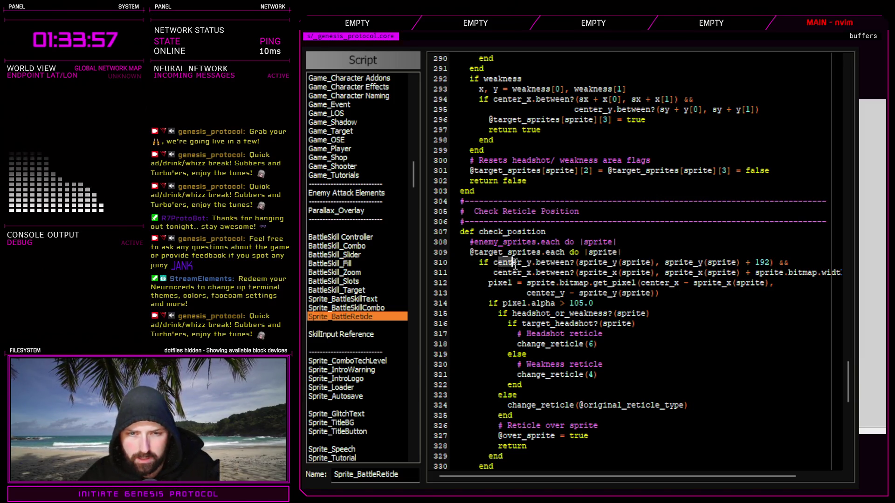
pyautogui.press('v')
pyautogui.press('t')
pyautogui.press('(')
pyautogui.click(631, 254)
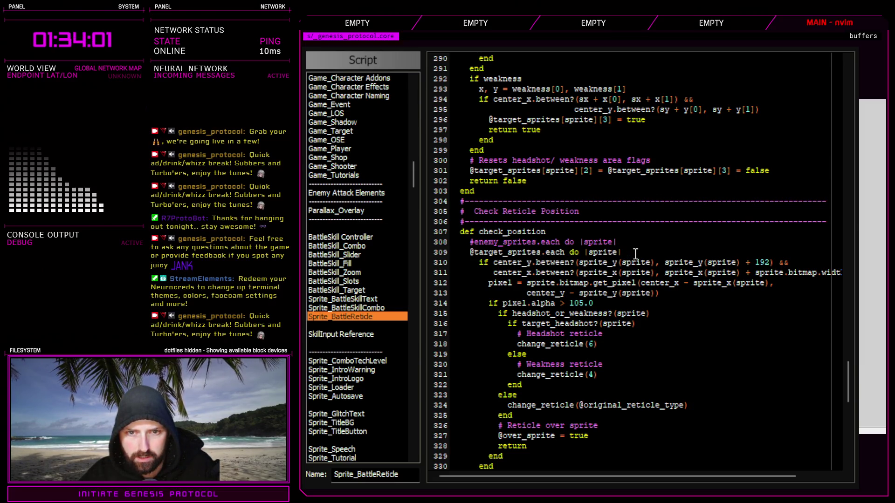
pyautogui.press('Return')
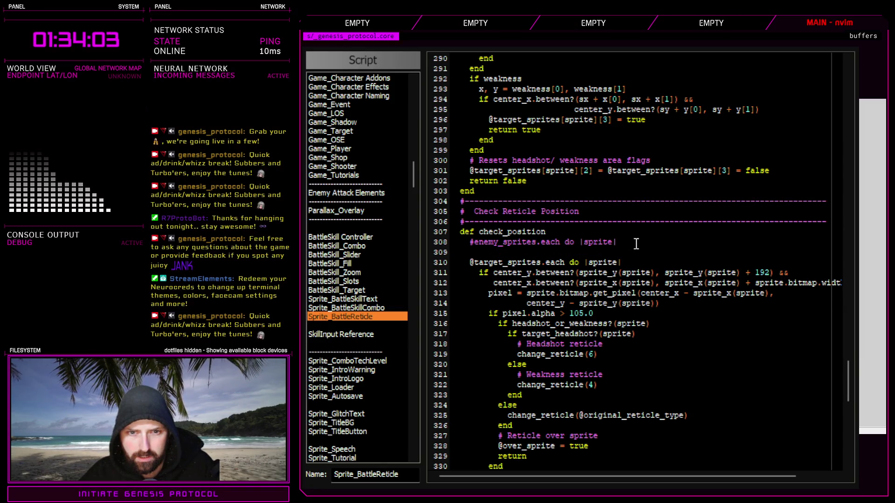
pyautogui.write('puts @tar')
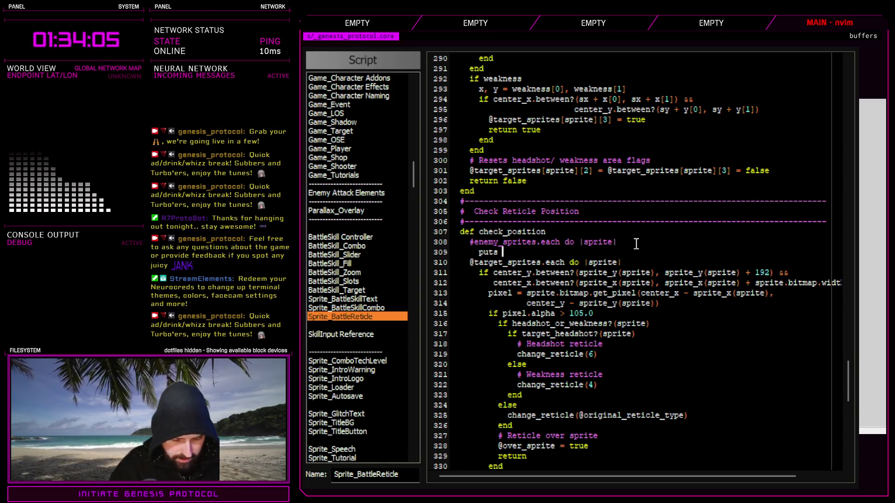
pyautogui.write('get_spri')
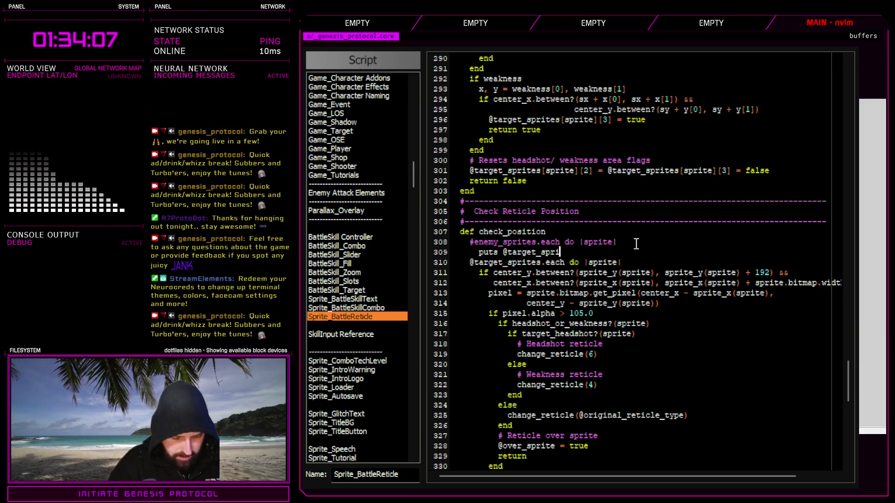
pyautogui.write('ters')
pyautogui.press('BackSpace')
pyautogui.press('BackSpace')
pyautogui.write('s')
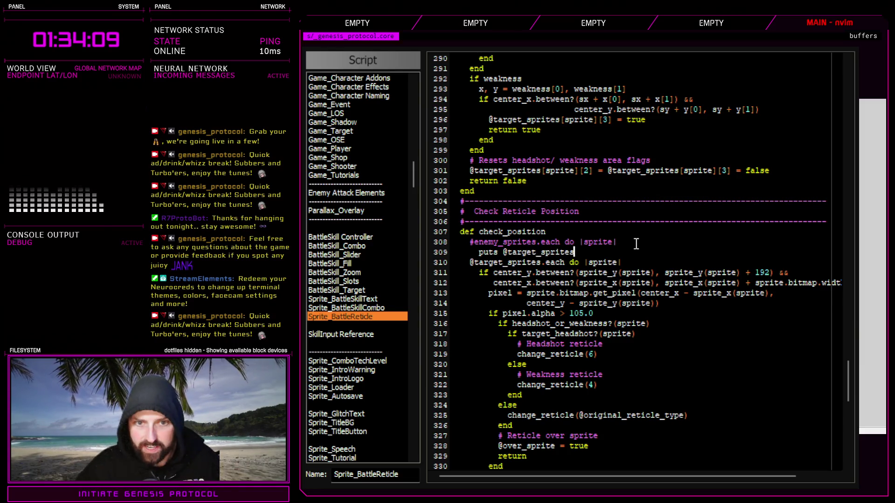
pyautogui.click(483, 252)
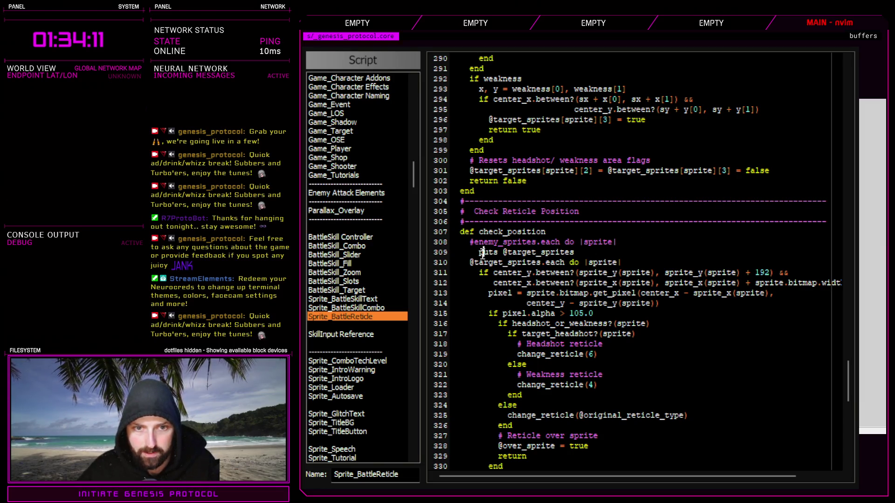
pyautogui.press('BackSpace')
pyautogui.press('BackSpace')
pyautogui.press('End')
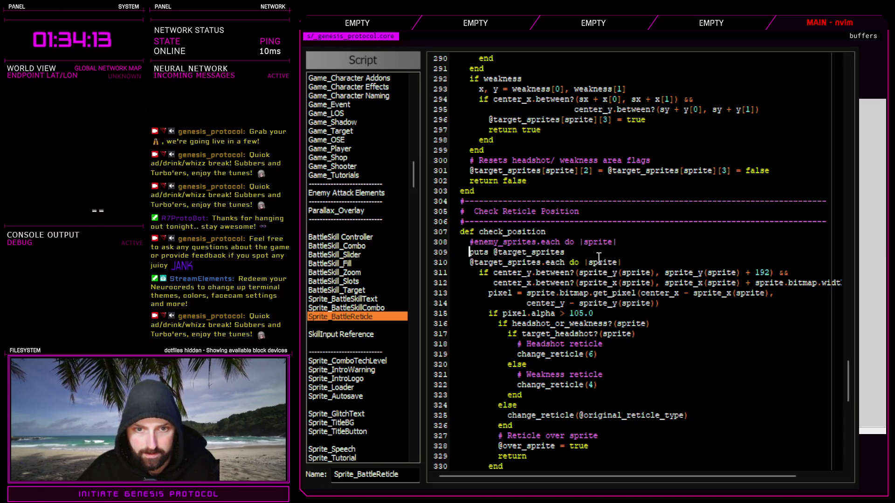
pyautogui.press('F12')
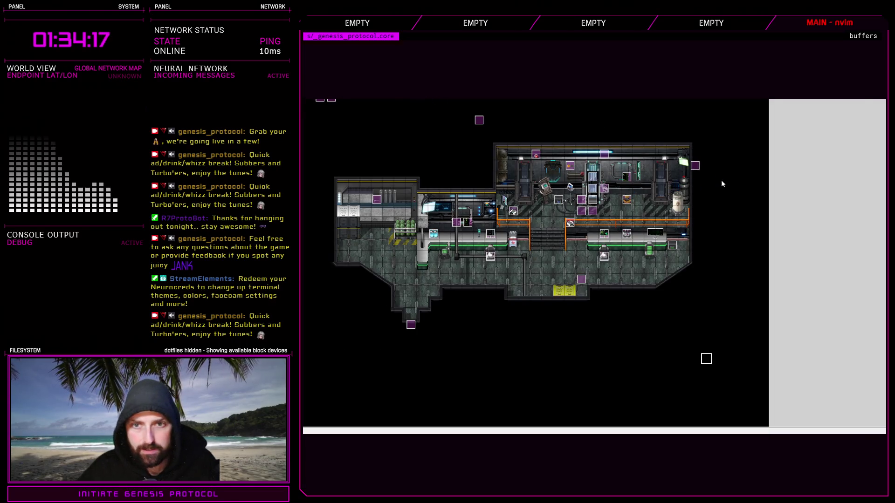
# Step: Battle the BloodVector Mech with Fast Blast and Crackshot, then highlight the printed Sprite_Battler hash
pyautogui.press('F9')
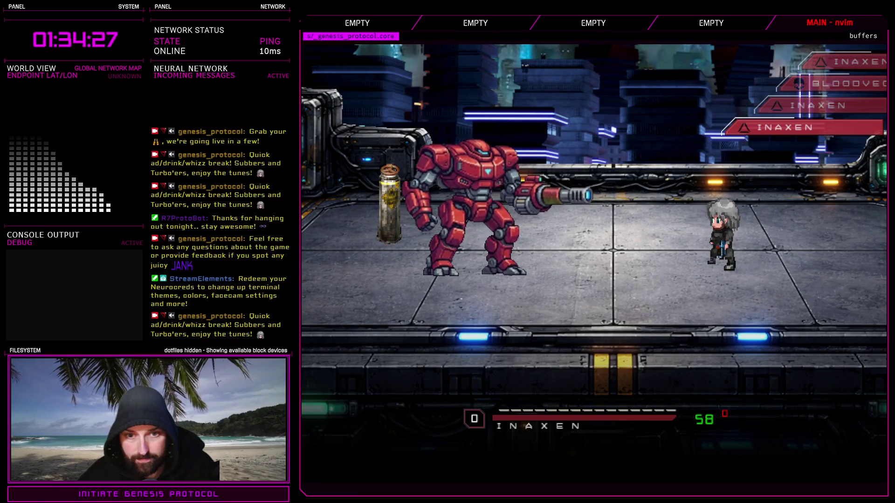
pyautogui.press('Return')
pyautogui.press('Return')
pyautogui.press('Right')
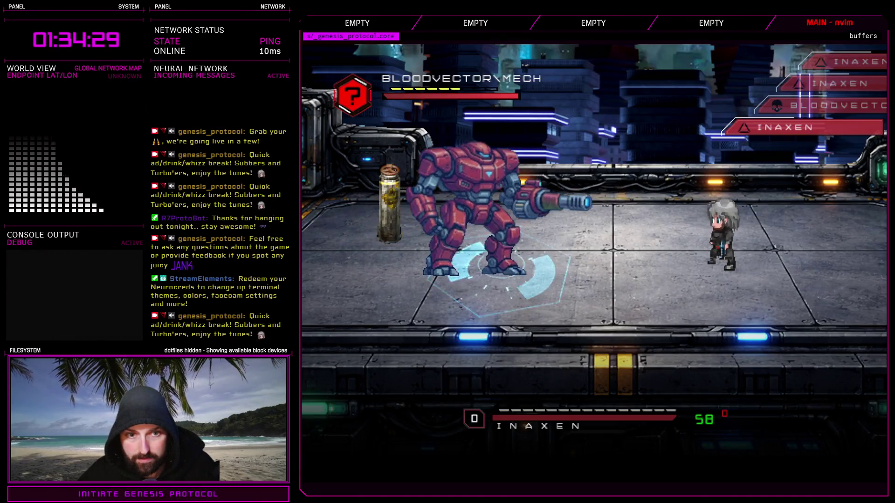
pyautogui.press('Return')
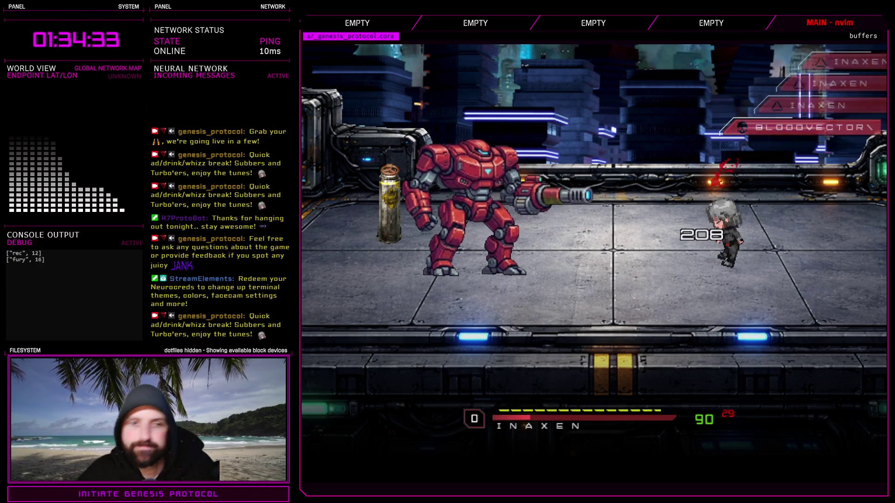
pyautogui.press('Return')
pyautogui.press('Down')
pyautogui.press('Return')
pyautogui.press('Return')
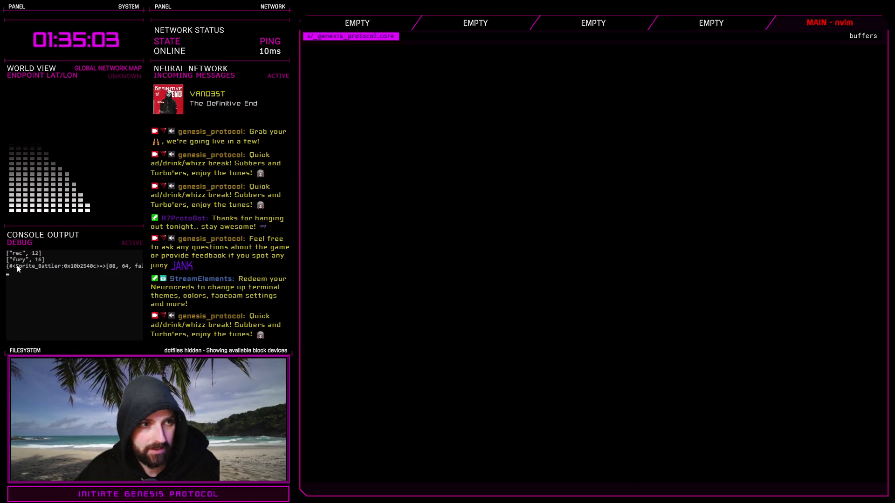
pyautogui.moveTo(12, 266); pyautogui.dragTo(98, 267)
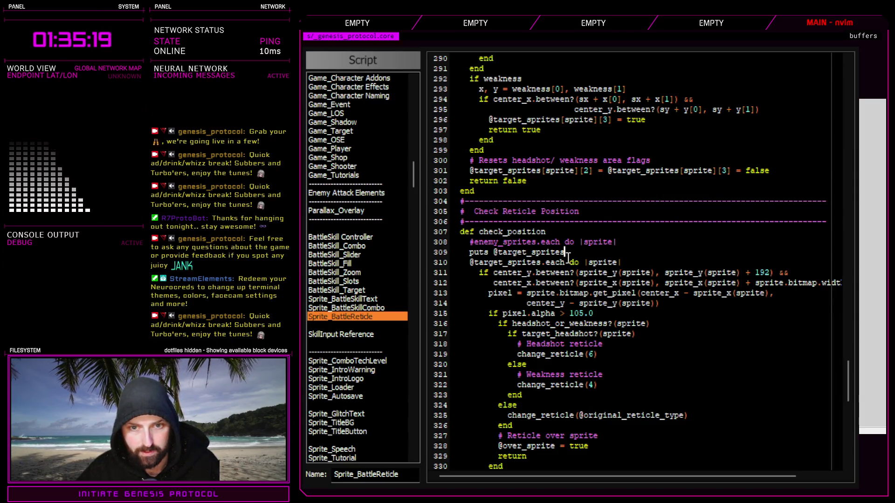
pyautogui.moveTo(567, 253)
pyautogui.mouseDown()
pyautogui.moveTo(507, 242)
pyautogui.moveTo(469, 252)
pyautogui.mouseUp()
pyautogui.press('BackSpace')
pyautogui.press('BackSpace')
pyautogui.moveTo(581, 262); pyautogui.dragTo(616, 262)
pyautogui.doubleClick(638, 263)
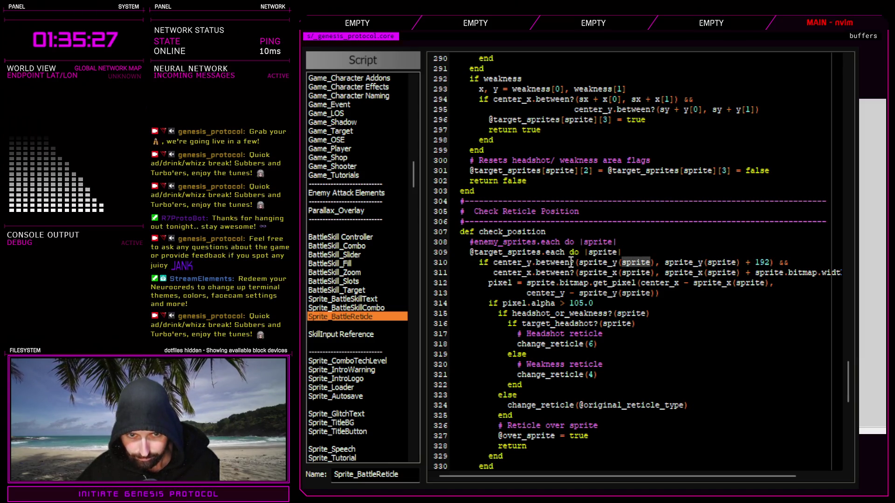
# Step: Find the sprite_y method near line 101 and open a blank line above its return
pyautogui.scroll(20, 571, 262)
pyautogui.scroll(20, 553, 298)
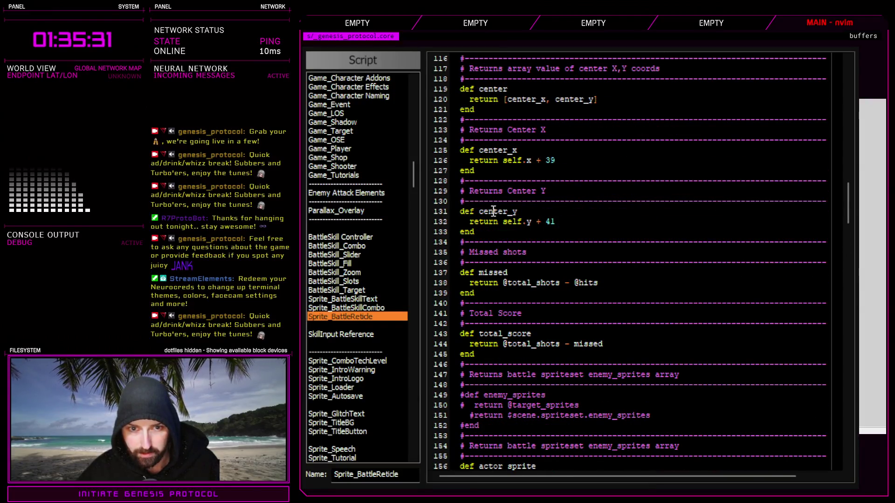
pyautogui.scroll(-20, 598, 343)
pyautogui.scroll(-16, 598, 342)
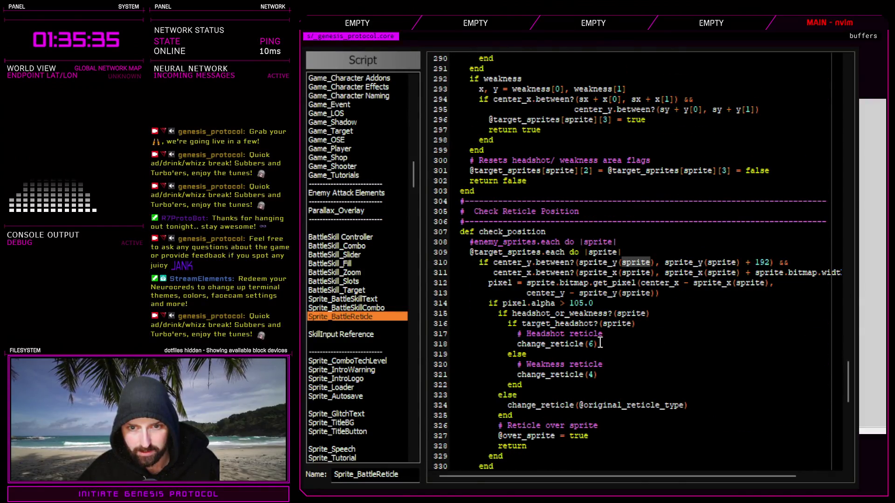
pyautogui.scroll(20, 601, 343)
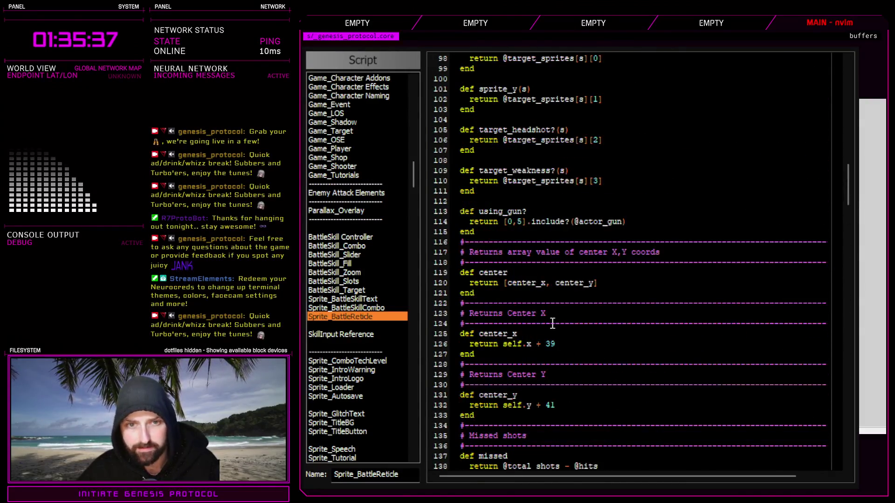
pyautogui.scroll(14, 552, 324)
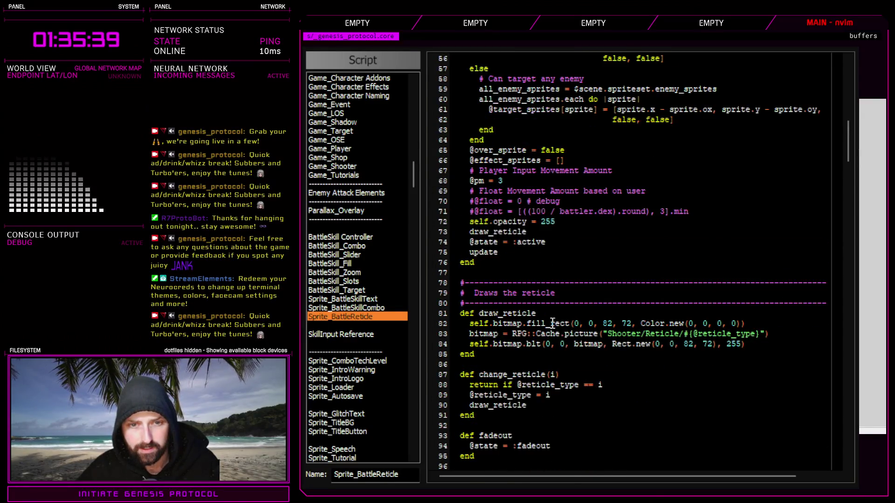
pyautogui.scroll(-8, 560, 275)
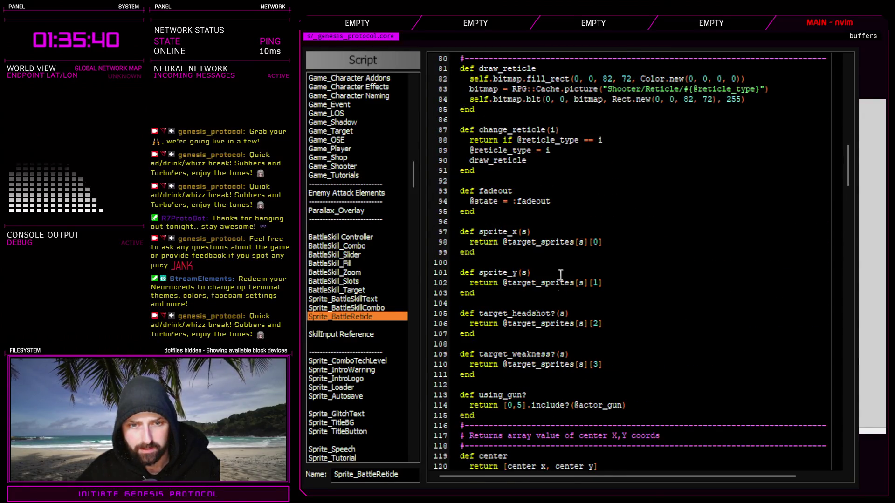
pyautogui.doubleClick(497, 275)
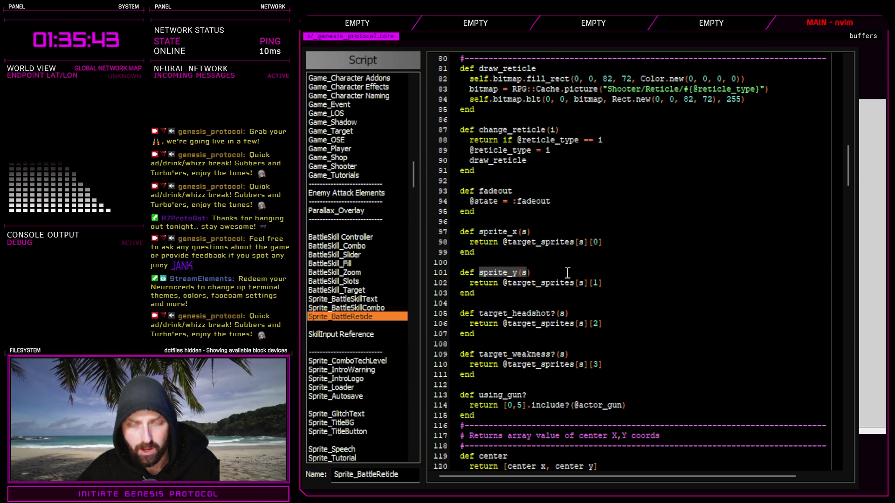
pyautogui.click(584, 283)
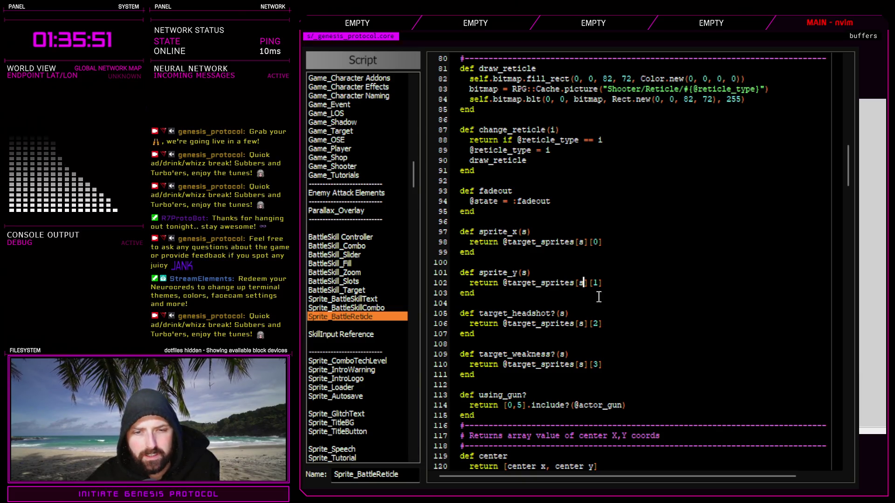
pyautogui.scroll(12, 553, 344)
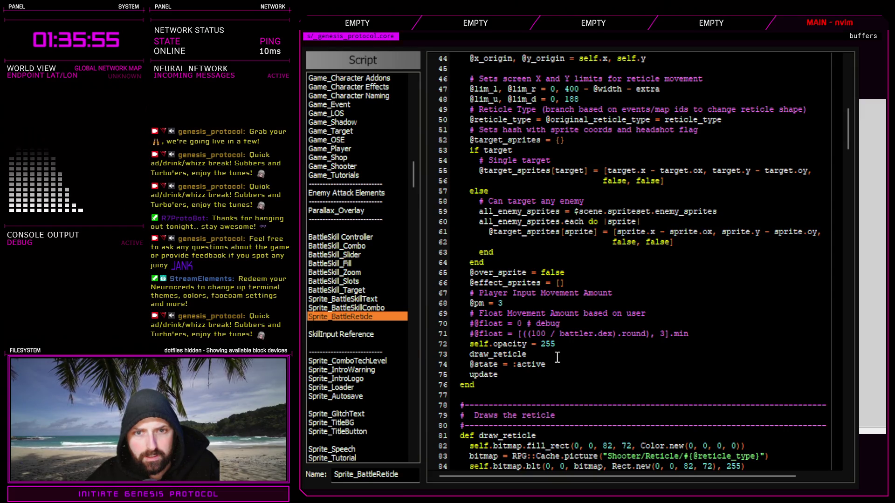
pyautogui.scroll(-8, 602, 326)
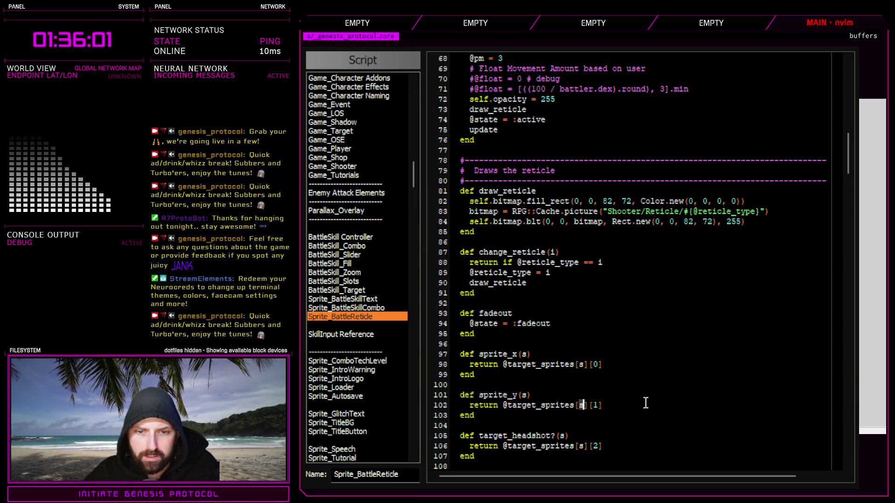
pyautogui.press('A')
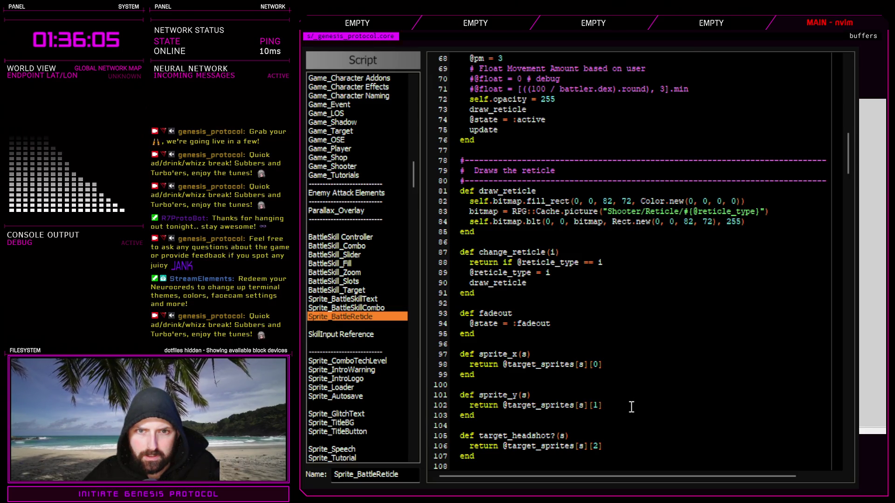
pyautogui.scroll(6, 631, 407)
pyautogui.scroll(-8, 631, 406)
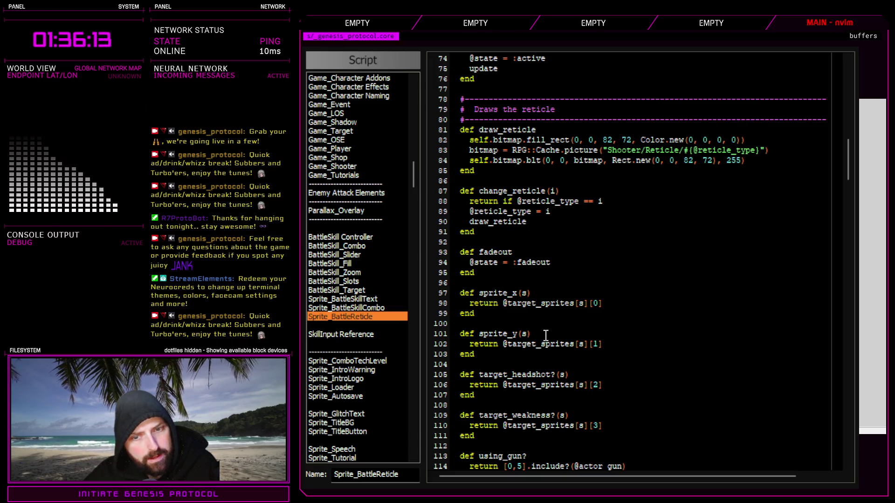
pyautogui.press('Return')
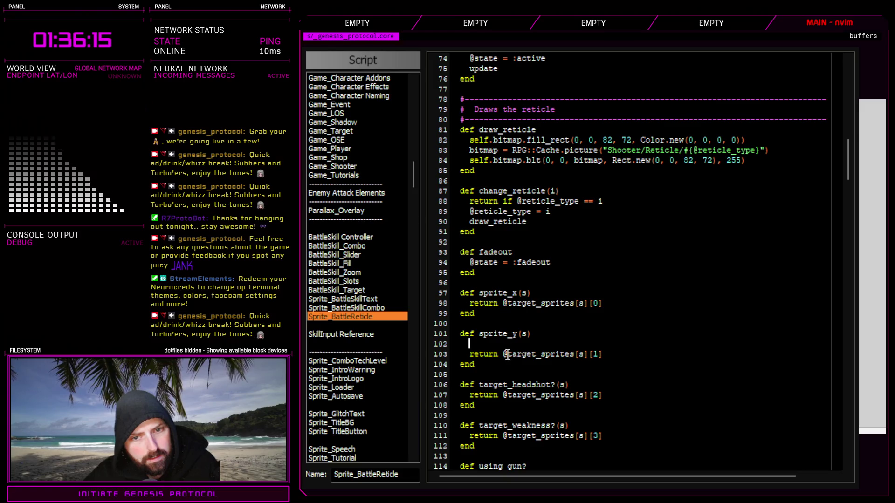
pyautogui.moveTo(505, 357); pyautogui.dragTo(588, 355)
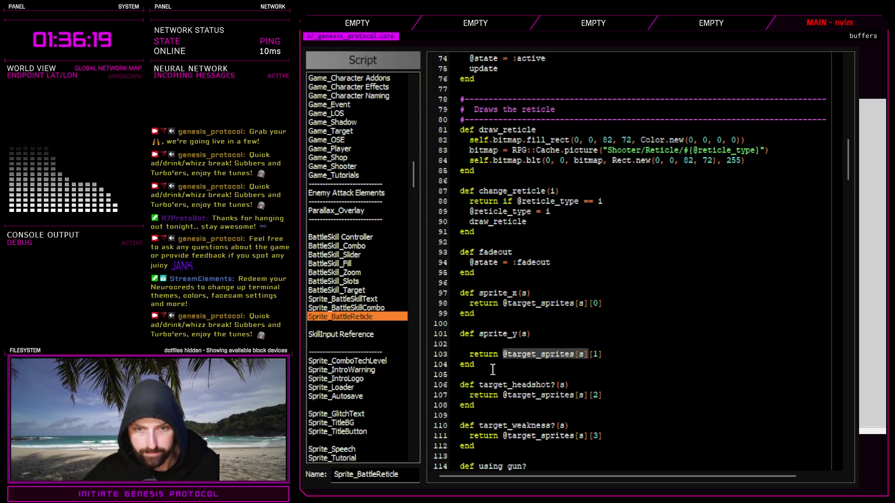
pyautogui.click(504, 344)
pyautogui.write('uts @target_sprites[s')
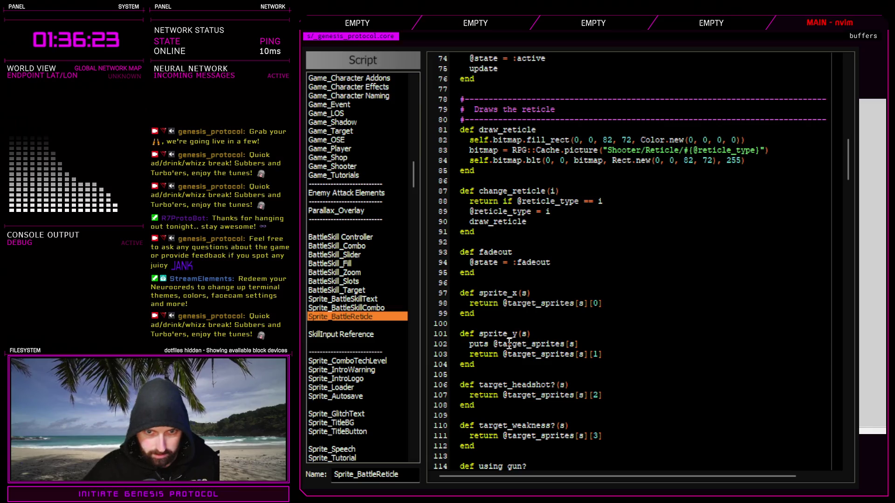
pyautogui.hotkey('ctrl', 'shift', 'v')
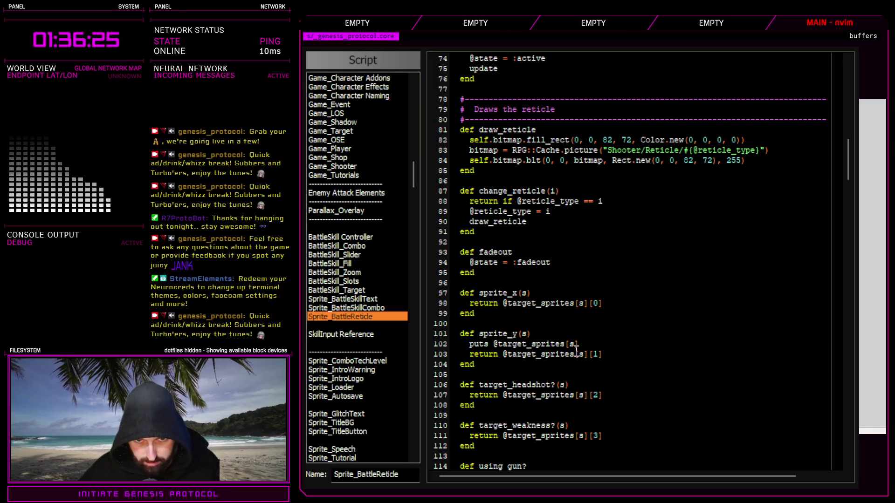
pyautogui.press('F12')
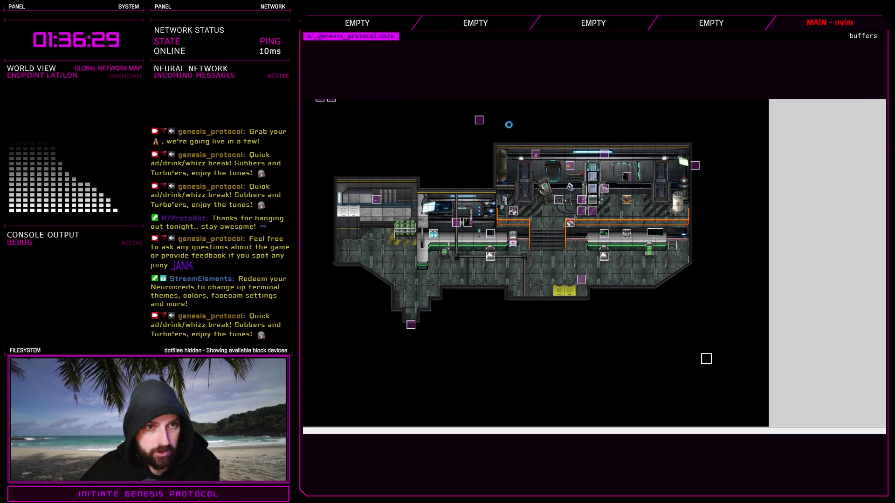
# Step: Battle-test the Test Battle troop, firing Fast Blast at the Bloodvector Mech until it crashes
pyautogui.hotkey('alt', 'F4')
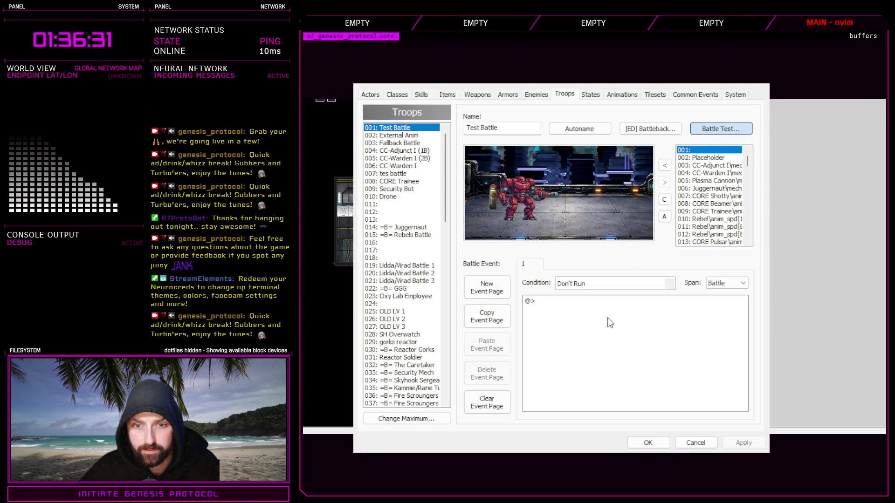
pyautogui.press('Return')
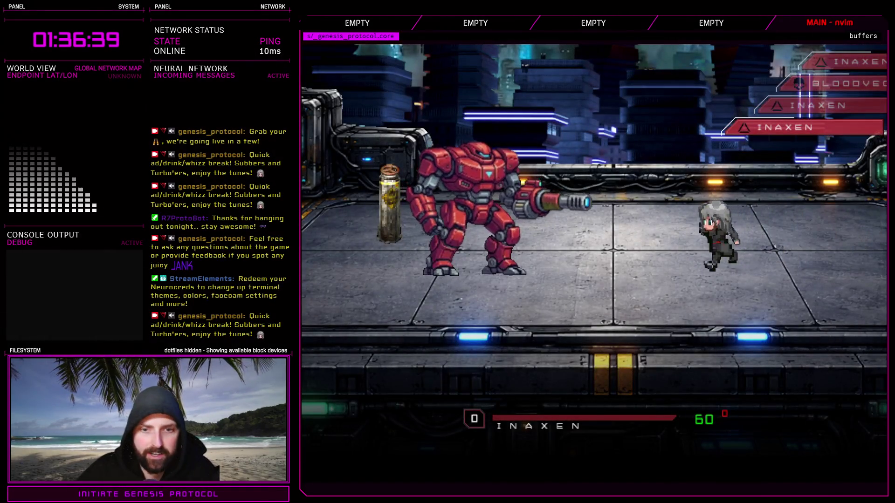
pyautogui.press('Return')
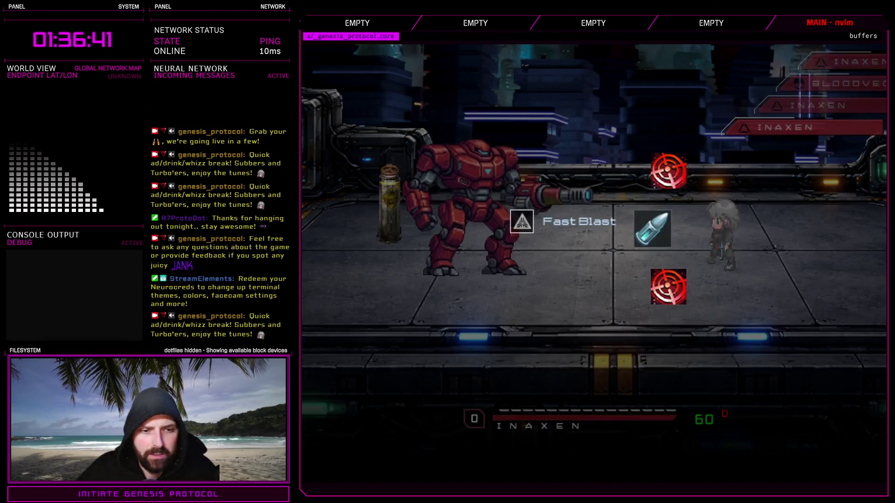
pyautogui.press('Return')
pyautogui.press('Right')
pyautogui.press('Return')
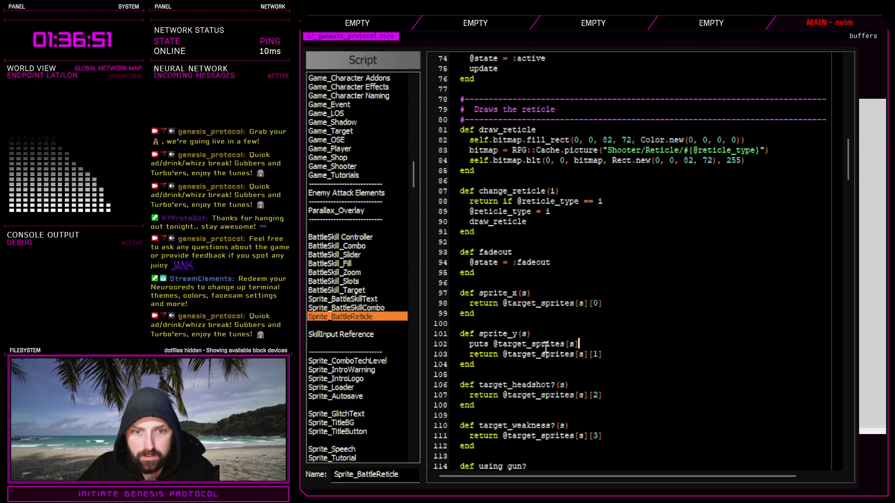
# Step: Add the missing ']' to the sprite_y puts line and apply the script edit
pyautogui.moveTo(503, 357); pyautogui.dragTo(574, 357)
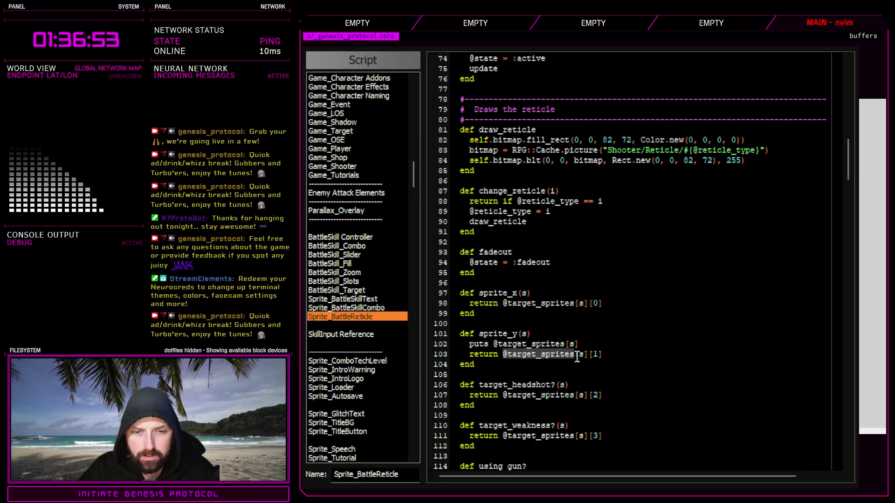
pyautogui.scroll(16, 635, 364)
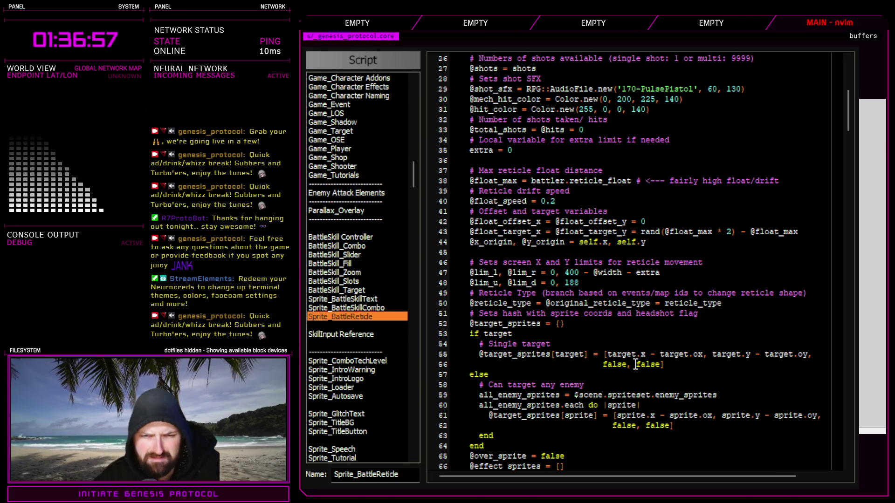
pyautogui.scroll(-16, 572, 345)
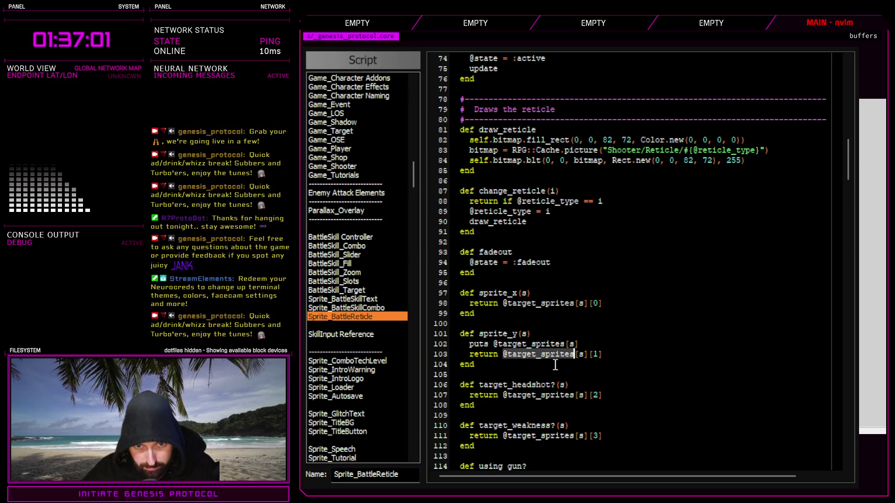
pyautogui.click(583, 344)
pyautogui.write(']')
pyautogui.press('F12')
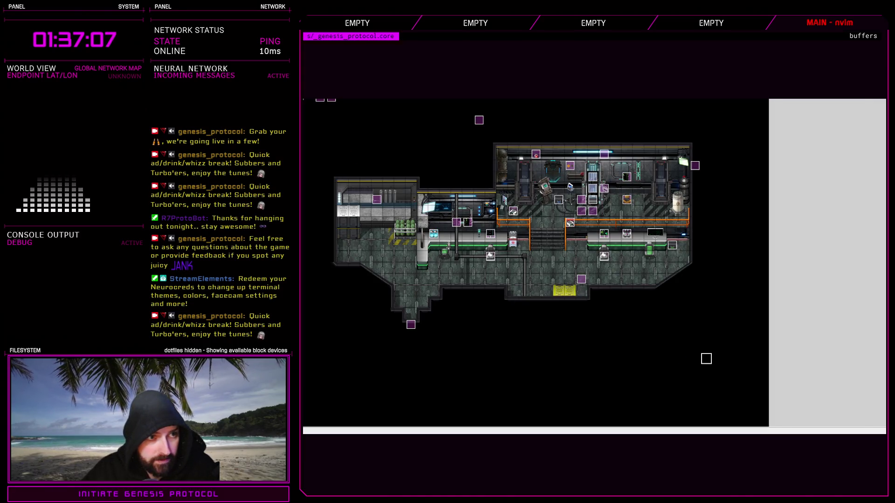
# Step: Battle-test Fast Blast on the Flammable Tank and inspect the printed hash's y value 64
pyautogui.press('F9')
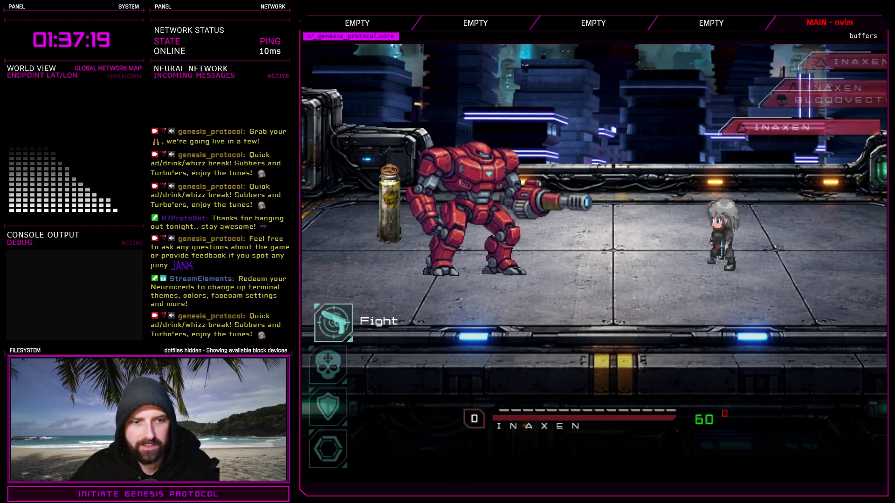
pyautogui.press('Return')
pyautogui.press('Return')
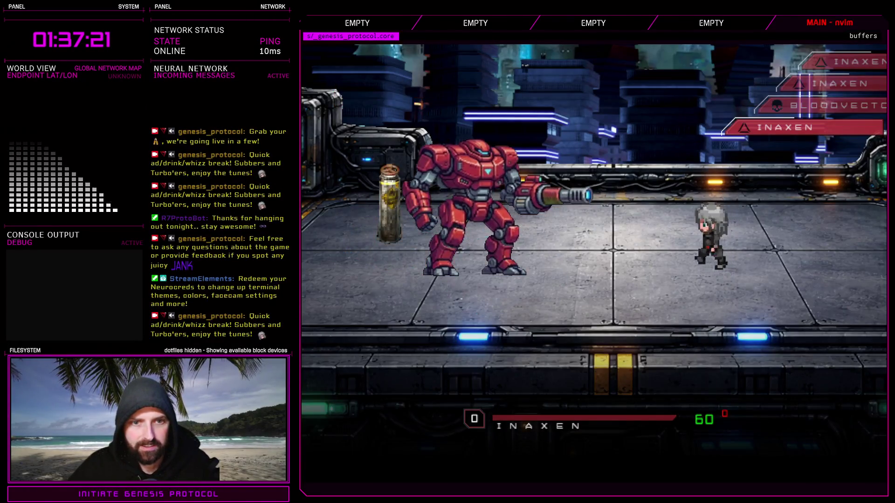
pyautogui.press('Return')
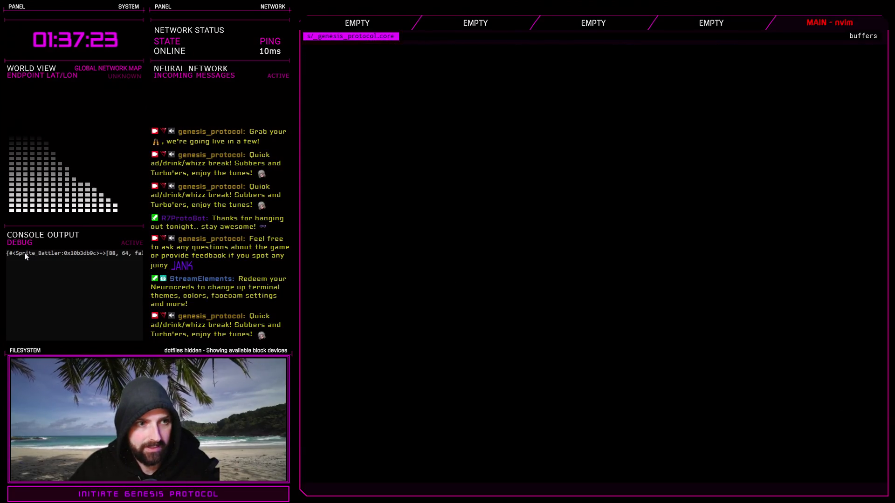
pyautogui.moveTo(88, 254)
pyautogui.mouseDown()
pyautogui.moveTo(7, 254)
pyautogui.moveTo(140, 261)
pyautogui.moveTo(142, 254)
pyautogui.mouseUp()
pyautogui.click(123, 255)
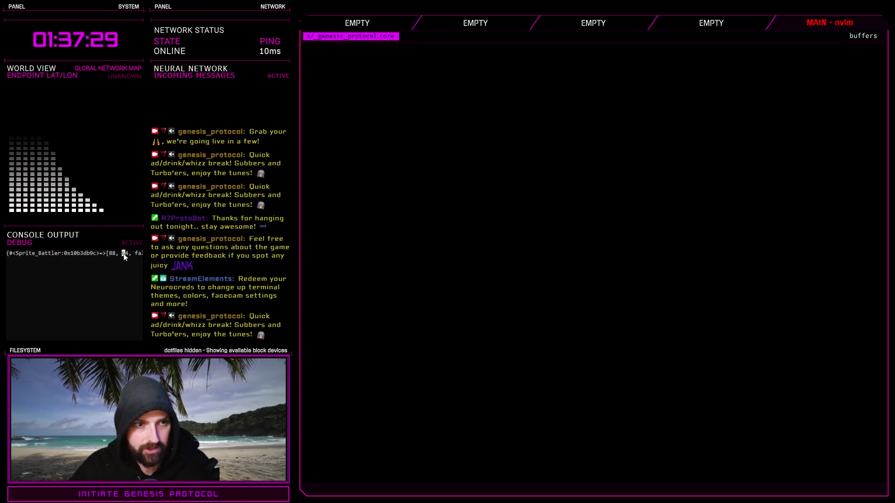
pyautogui.doubleClick(124, 255)
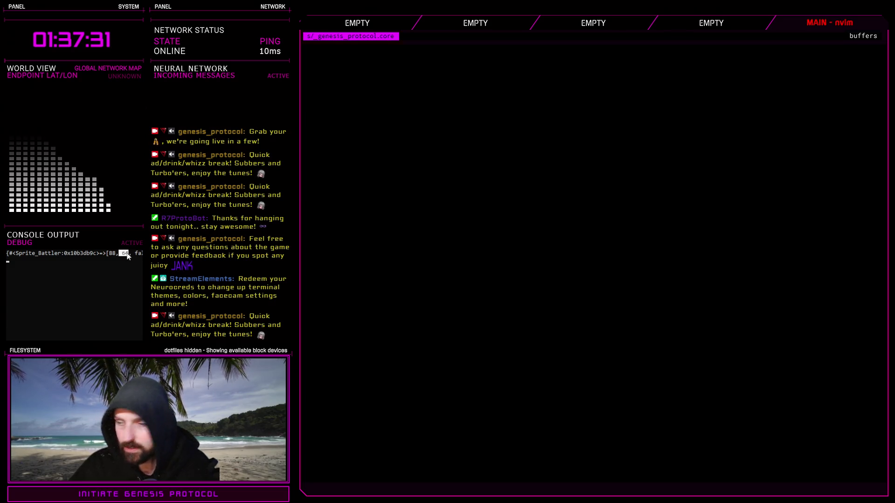
# Step: Close the troops database and read the undefined method error message
pyautogui.click(636, 274)
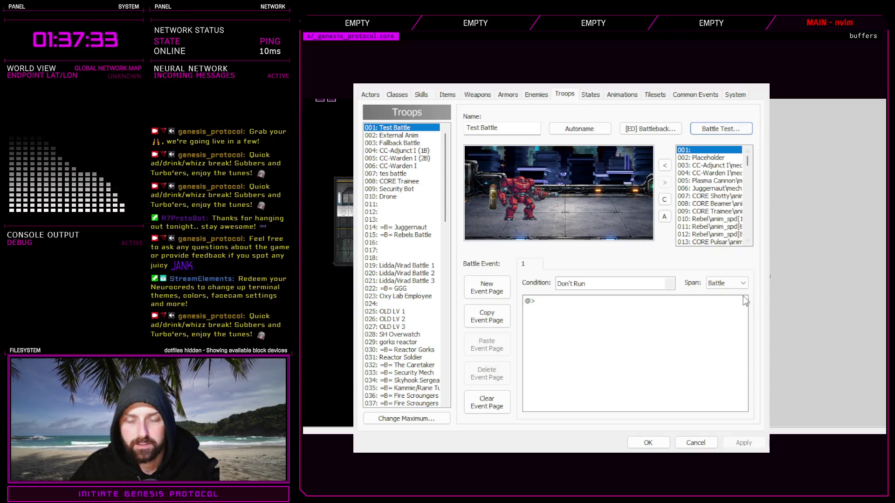
pyautogui.click(649, 441)
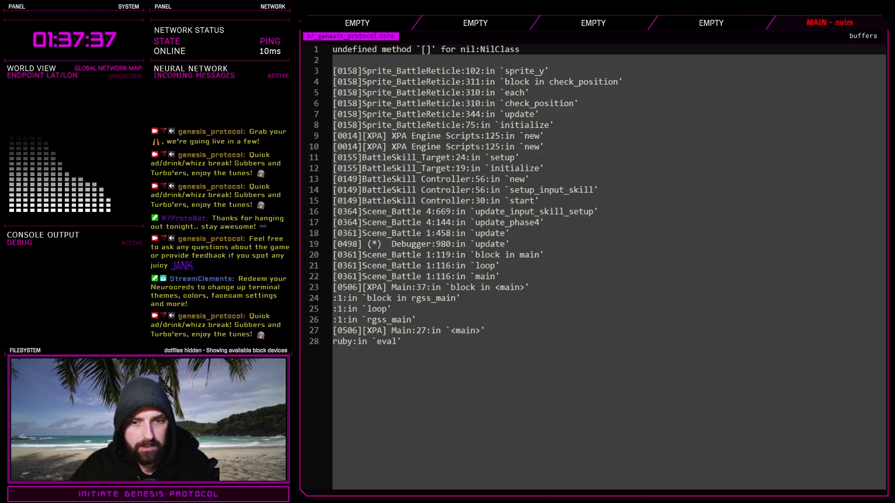
pyautogui.click(436, 51)
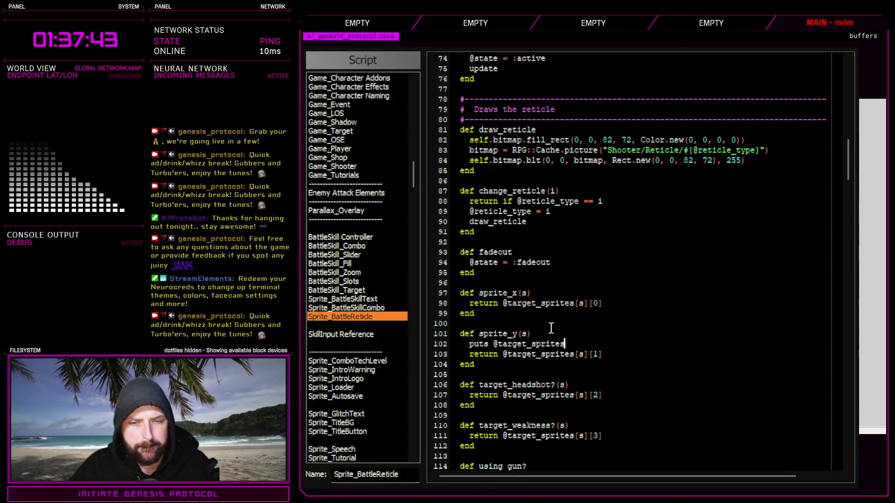
pyautogui.click(566, 343)
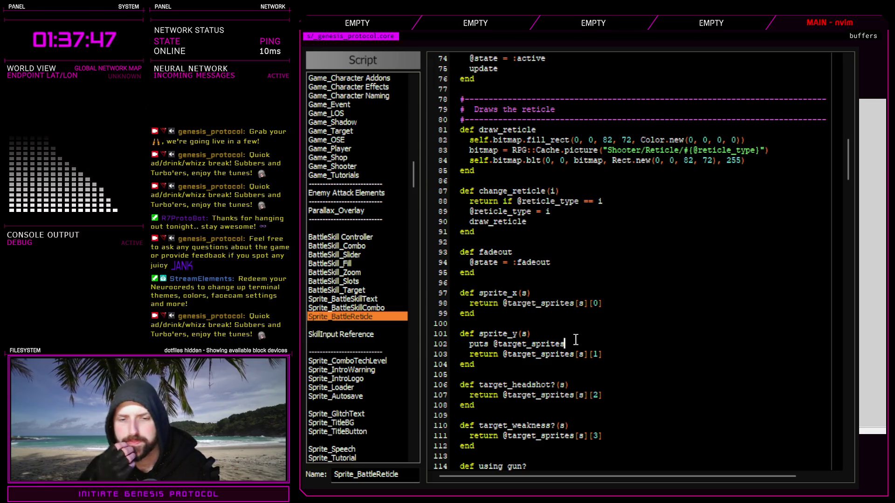
pyautogui.moveTo(588, 353); pyautogui.dragTo(501, 354)
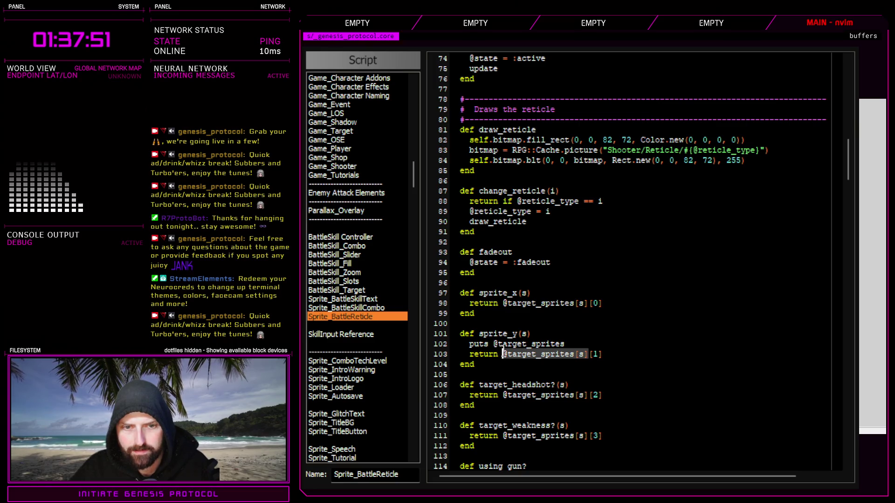
pyautogui.click(588, 354)
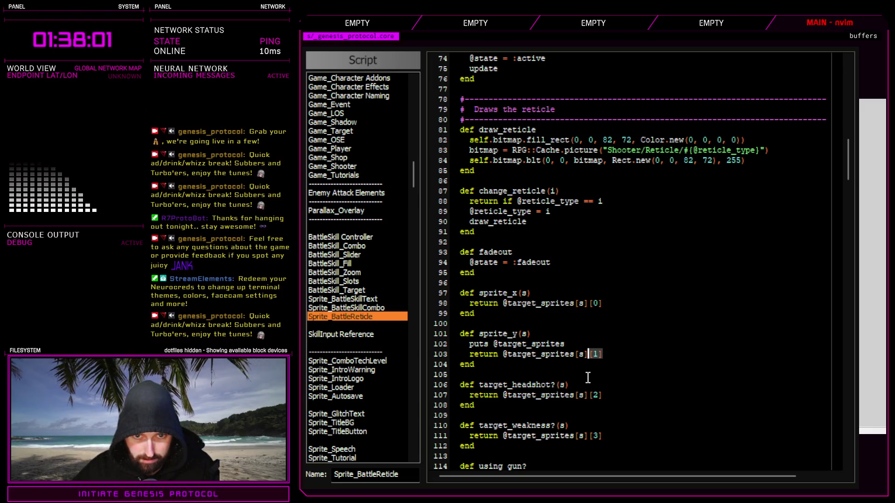
pyautogui.press('Up')
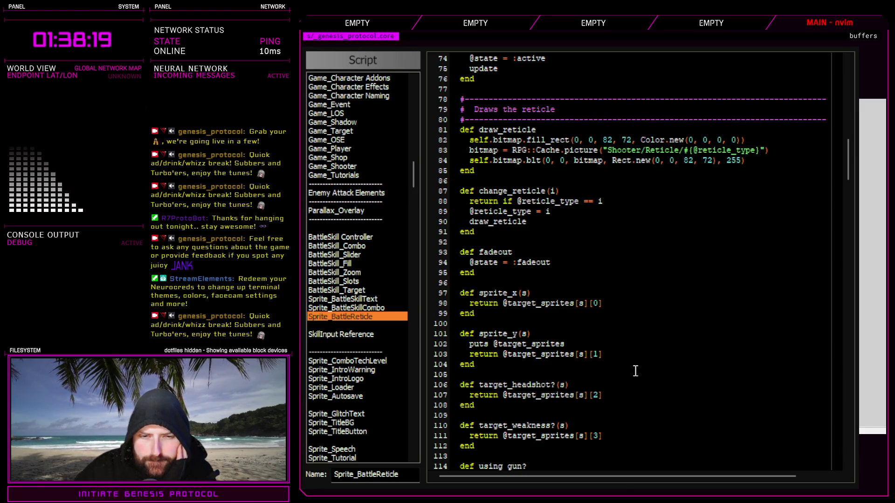
pyautogui.scroll(4, 635, 371)
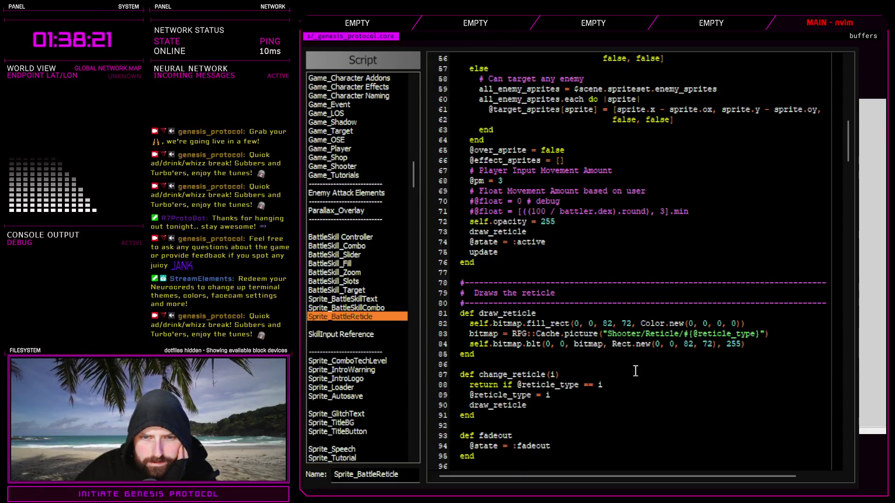
pyautogui.scroll(8, 635, 371)
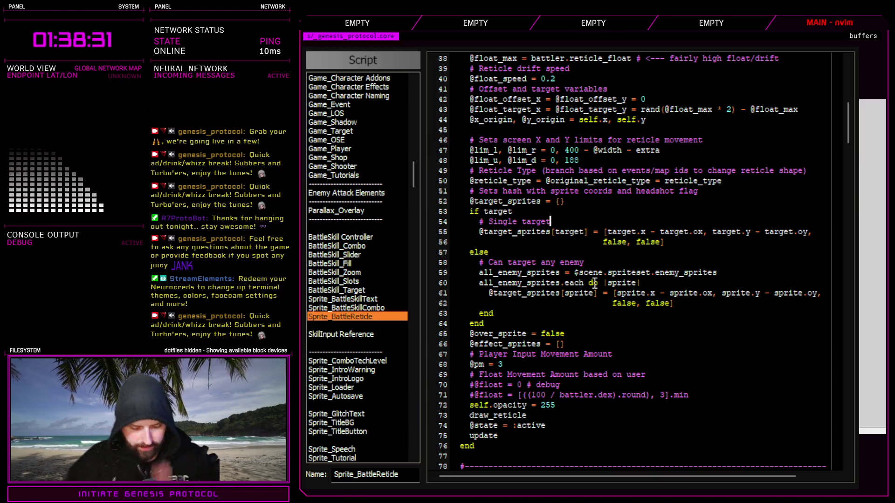
# Step: Insert 'puts target' on line 55 under '# Single target' and apply the script change
pyautogui.press('Return')
pyautogui.write('arget')
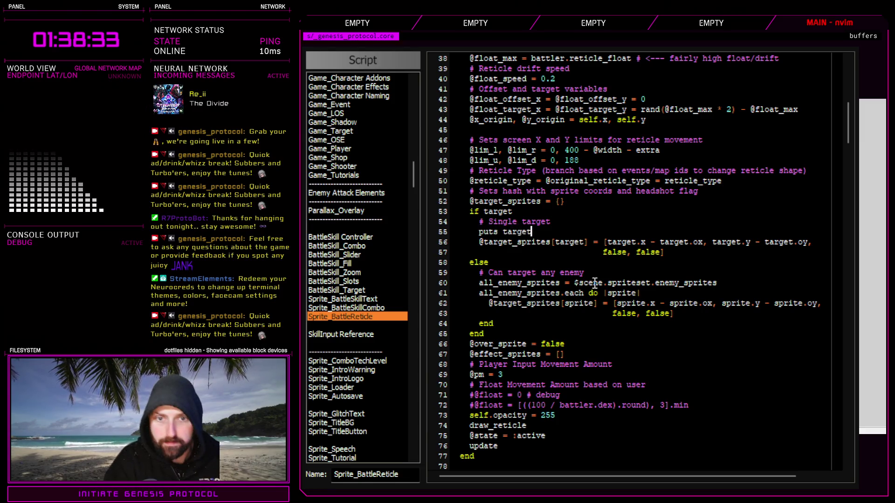
pyautogui.scroll(-10, 610, 285)
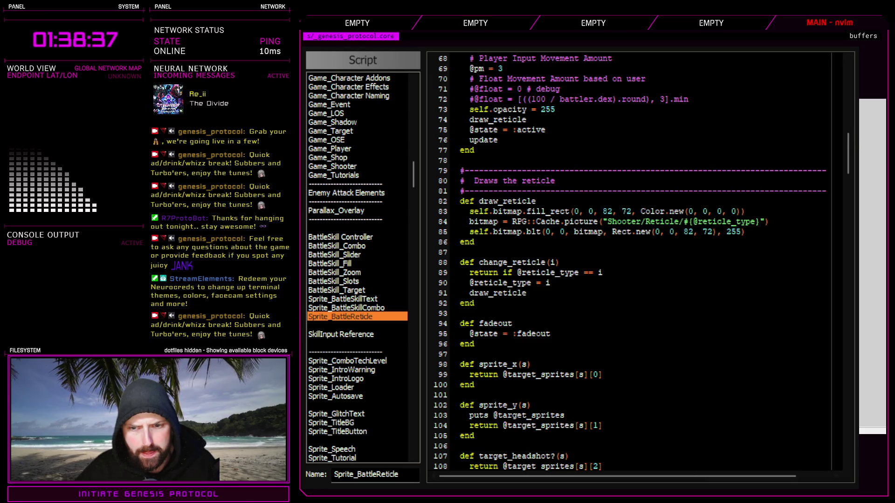
pyautogui.press('F12')
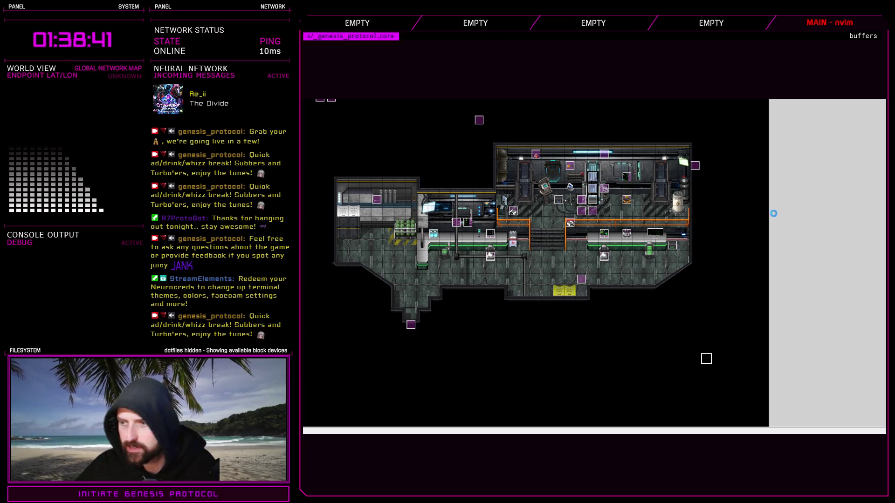
# Step: Battle-test from the database, check the printed target output, then reopen the Sprite_BattleReticle code
pyautogui.press('F9')
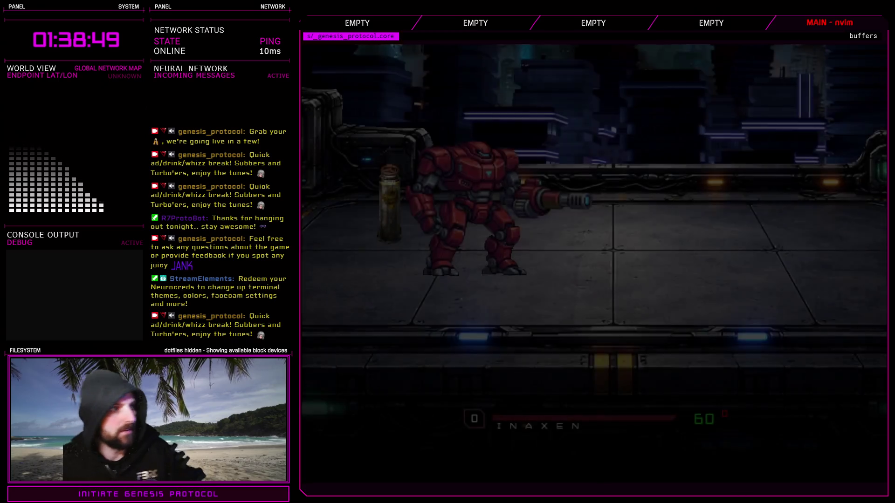
pyautogui.press('Return')
pyautogui.press('Return')
pyautogui.press('Return')
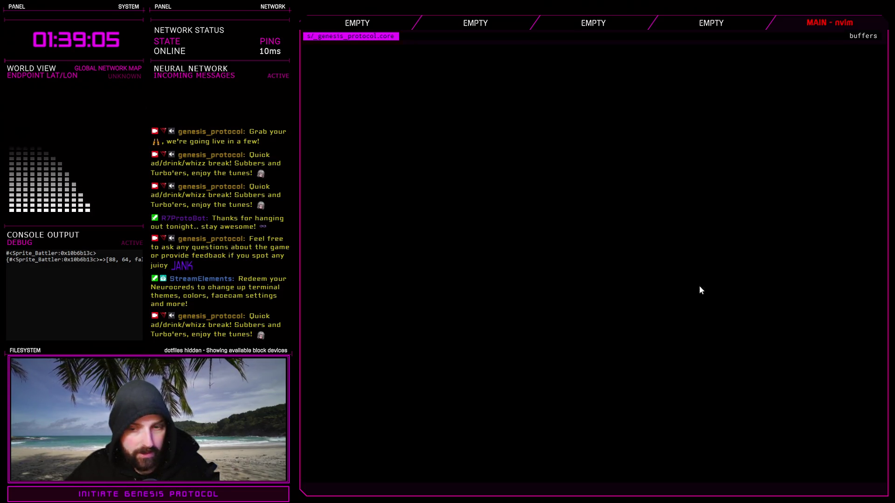
pyautogui.doubleClick(127, 259)
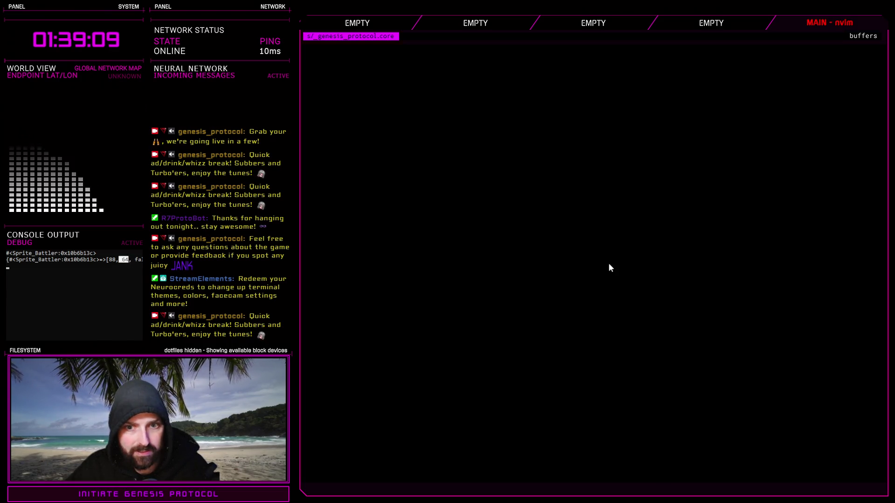
pyautogui.press('Escape')
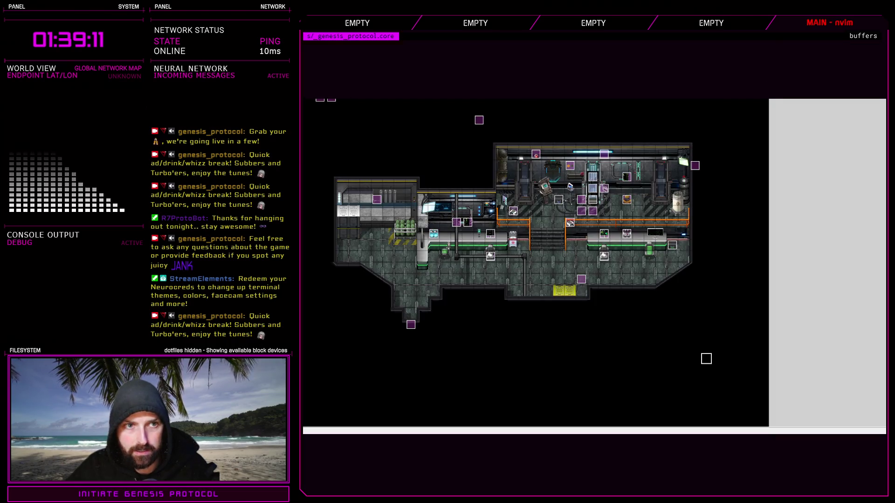
pyautogui.press('F11')
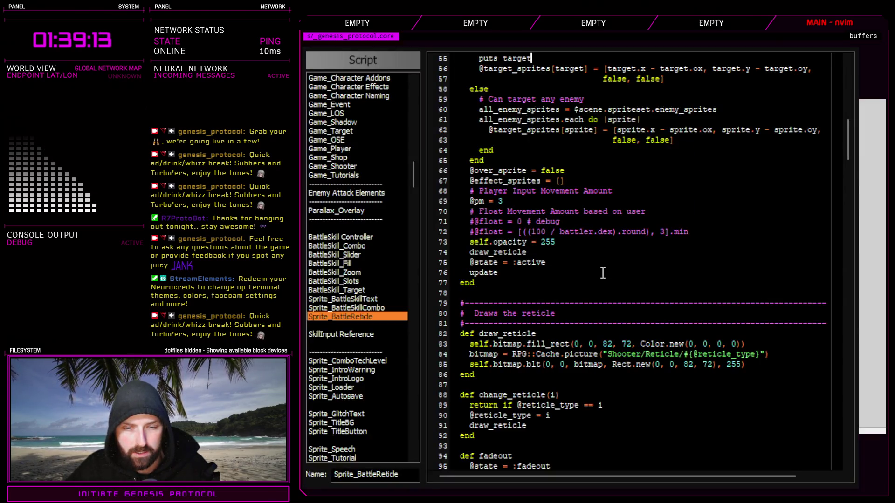
# Step: Delete the 'puts target' line 55 and scroll down to the sprite_y method
pyautogui.scroll(4, 572, 231)
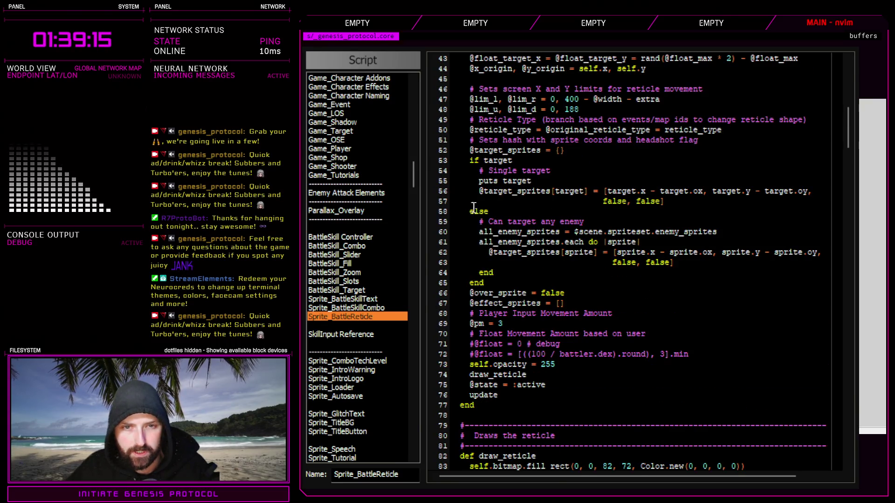
pyautogui.click(445, 182)
pyautogui.press('Delete')
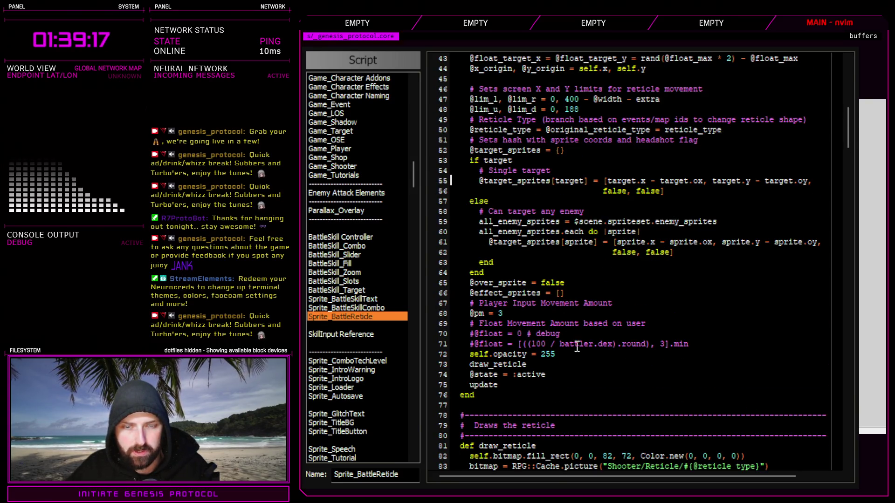
pyautogui.scroll(-6, 578, 350)
pyautogui.scroll(-6, 579, 353)
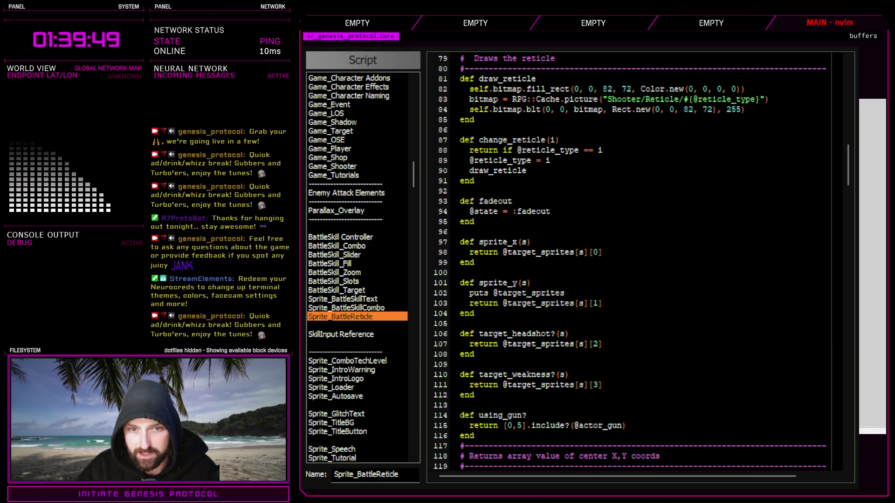
pyautogui.moveTo(498, 303); pyautogui.dragTo(590, 303)
pyautogui.click(584, 294)
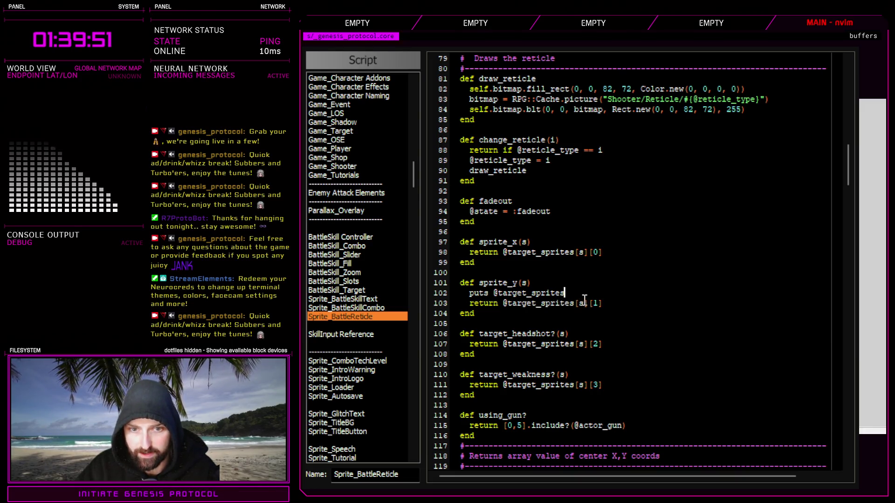
pyautogui.write('[s]')
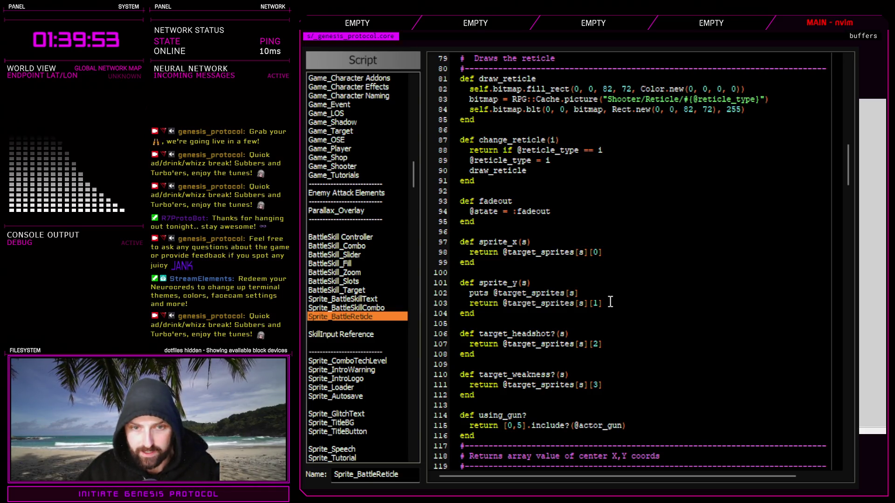
pyautogui.moveTo(496, 298)
pyautogui.mouseDown()
pyautogui.moveTo(584, 302)
pyautogui.moveTo(588, 292)
pyautogui.mouseUp()
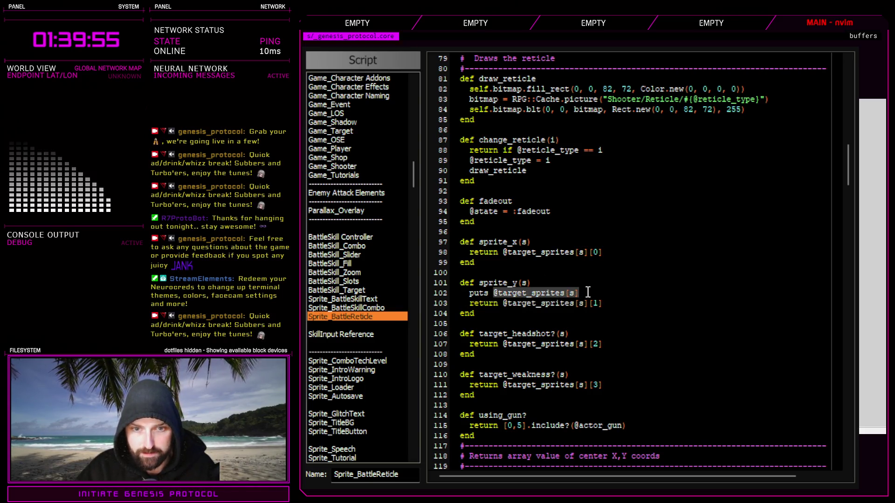
pyautogui.click(543, 299)
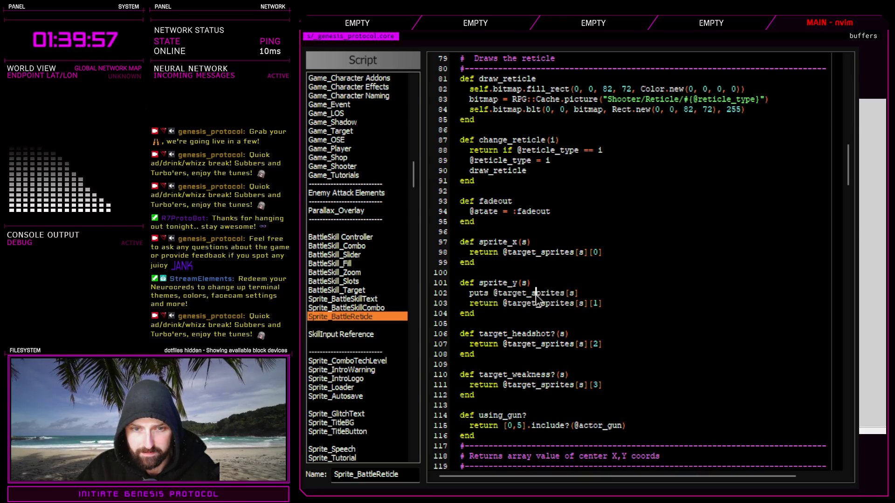
pyautogui.moveTo(496, 297); pyautogui.dragTo(582, 292)
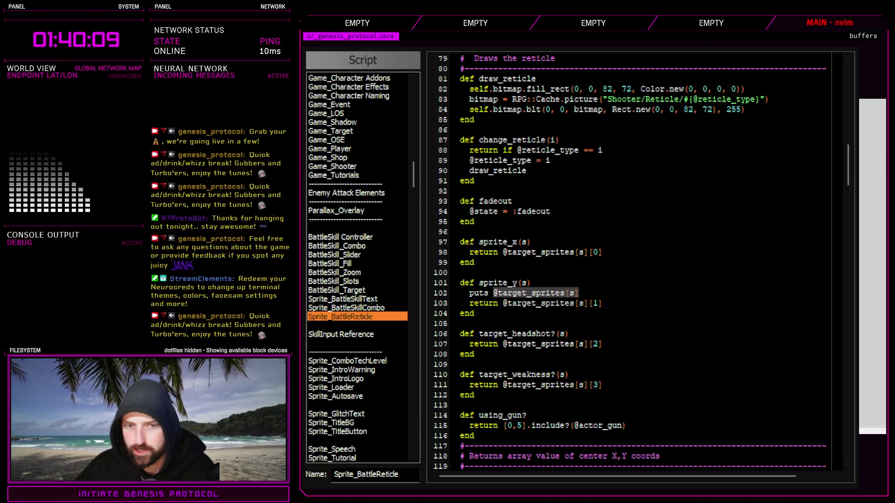
# Step: Retype the 's]' index ending on line 102 and apply the edit
pyautogui.click(621, 305)
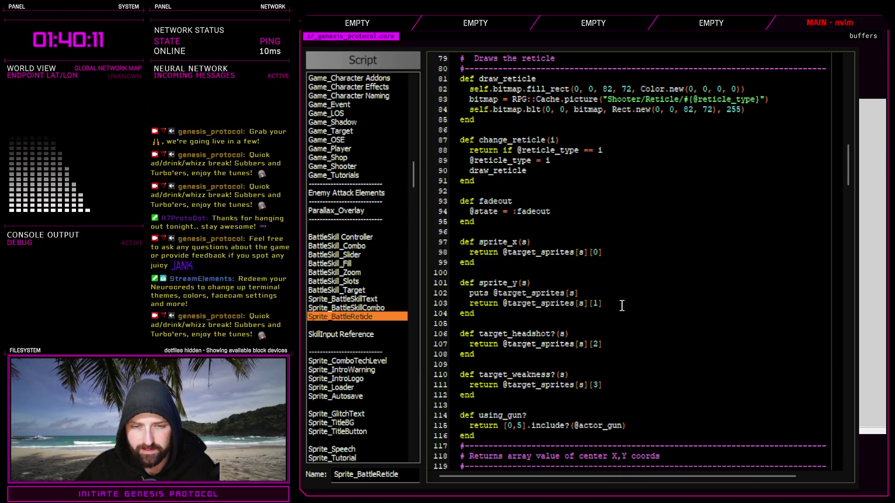
pyautogui.click(578, 294)
pyautogui.press('BackSpace')
pyautogui.press('BackSpace')
pyautogui.press('BackSpace')
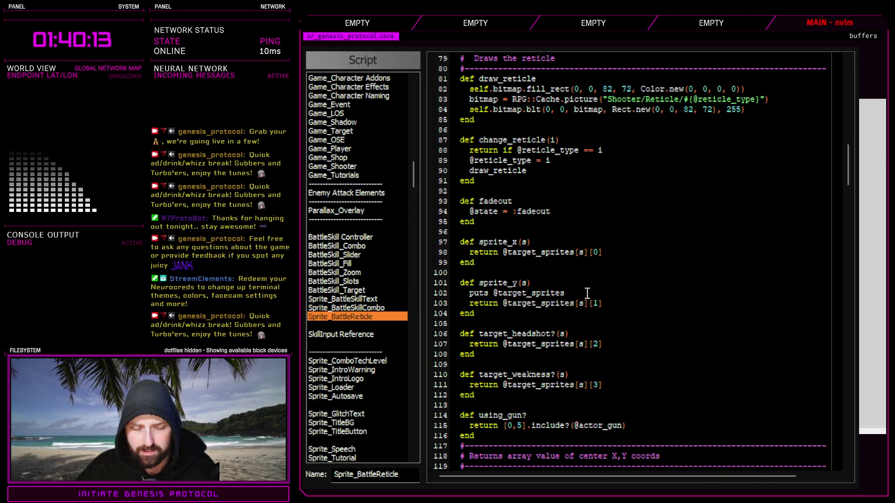
pyautogui.press('b')
pyautogui.press('b')
pyautogui.press('v')
pyautogui.press('E')
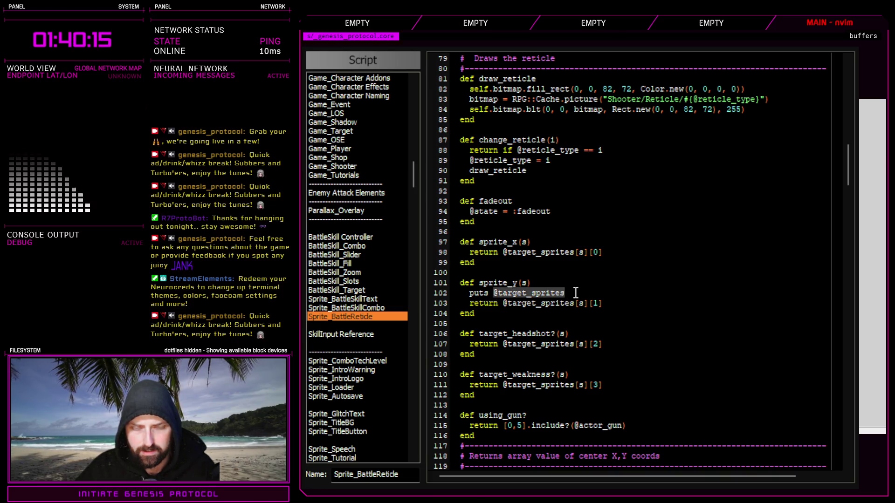
pyautogui.press('Escape')
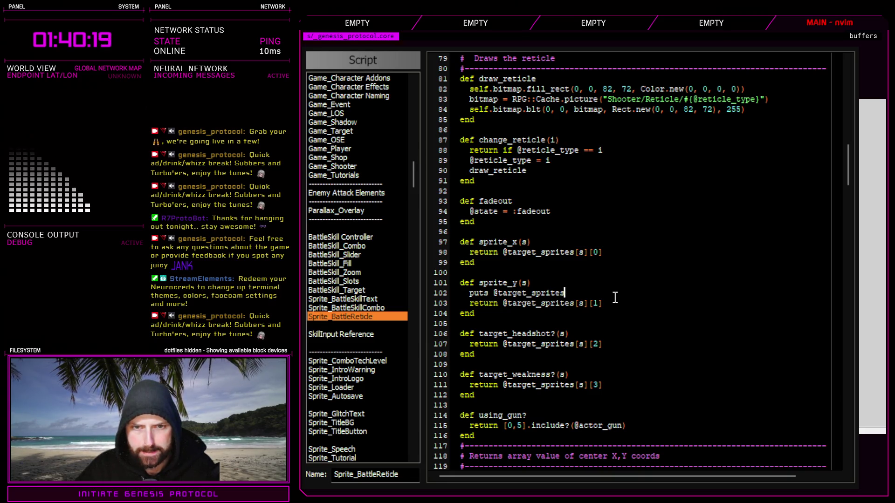
pyautogui.write('s]')
pyautogui.press('F12')
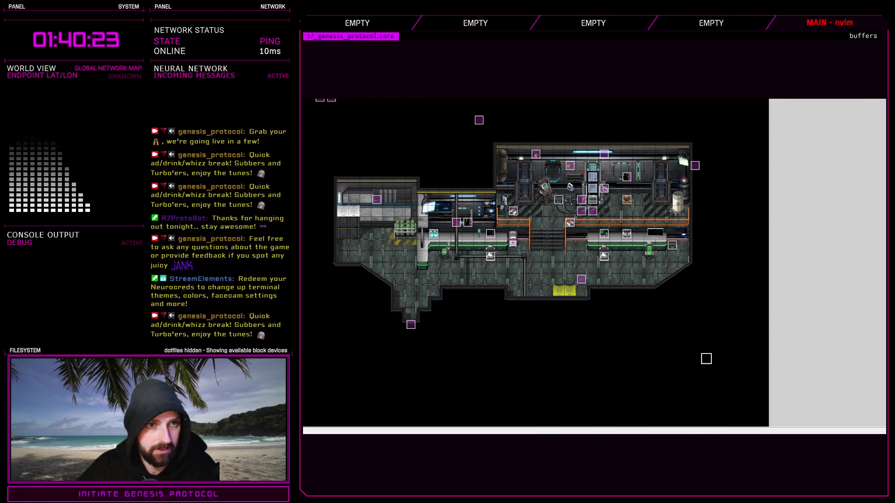
pyautogui.hotkey('alt', 'Tab')
pyautogui.click(731, 134)
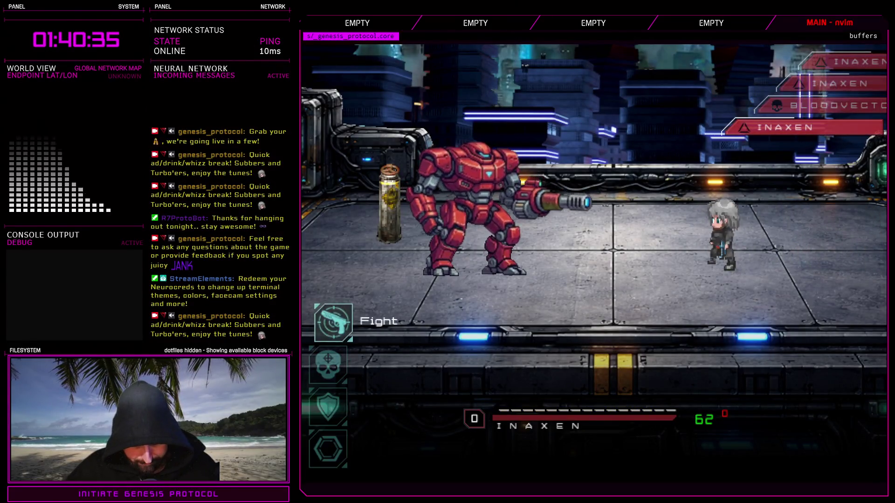
pyautogui.press('Return')
pyautogui.press('Return')
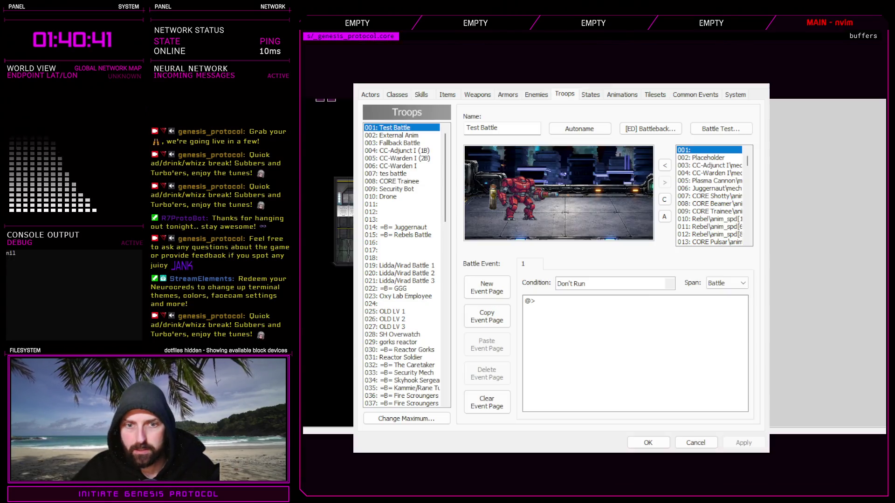
pyautogui.press('Escape')
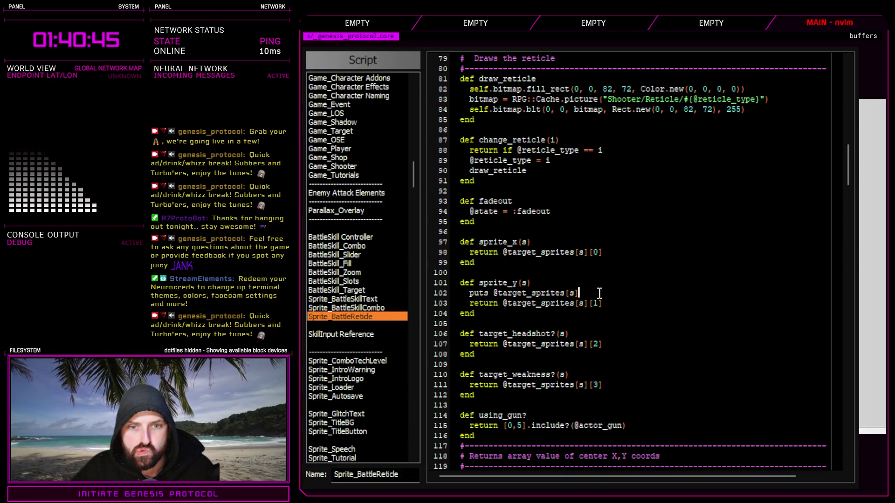
pyautogui.click(524, 283)
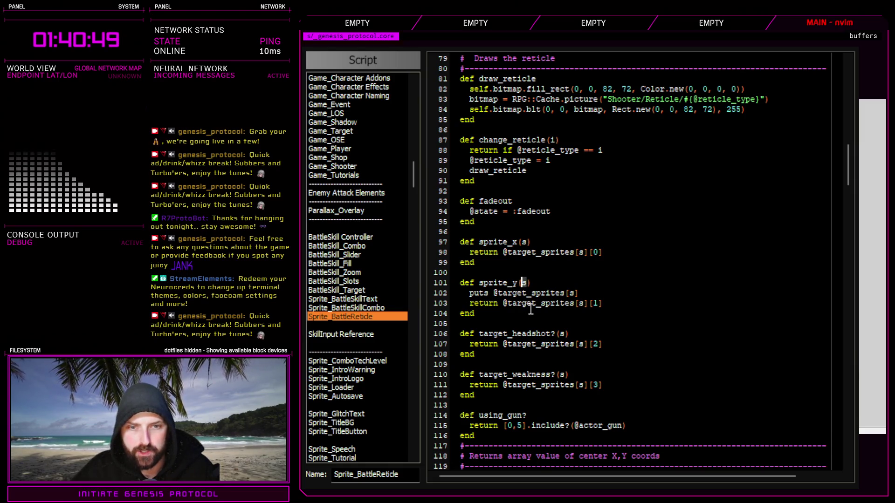
pyautogui.moveTo(493, 293); pyautogui.dragTo(568, 291)
pyautogui.click(530, 293)
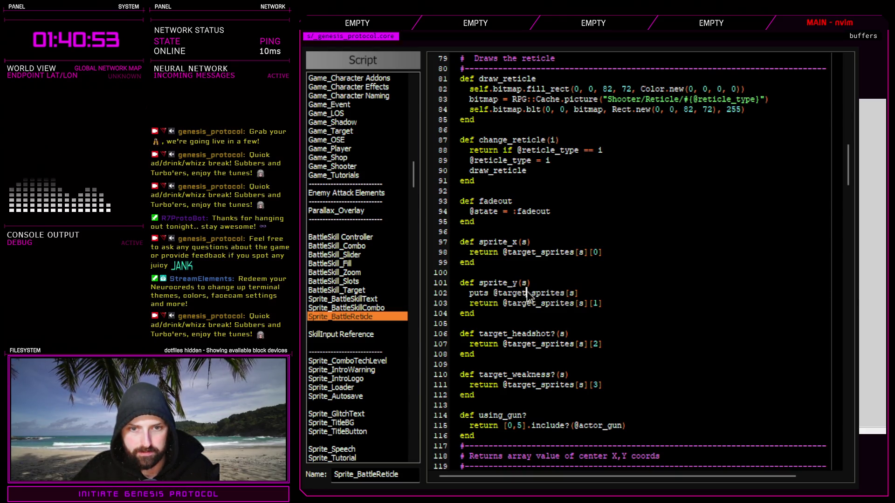
pyautogui.doubleClick(503, 292)
pyautogui.click(572, 292)
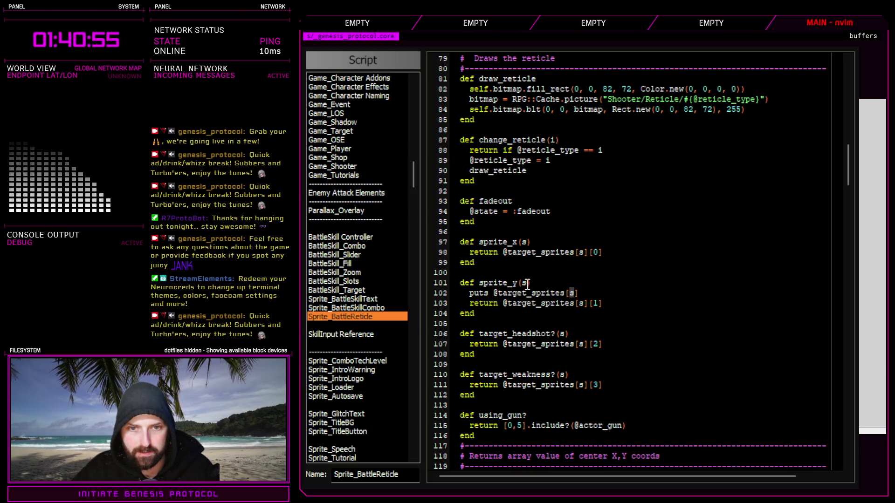
pyautogui.press('k')
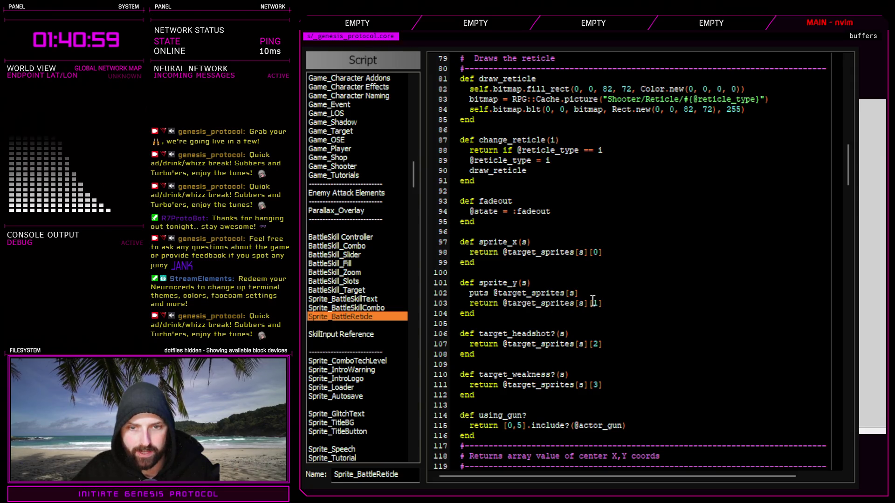
pyautogui.moveTo(592, 302); pyautogui.dragTo(611, 302)
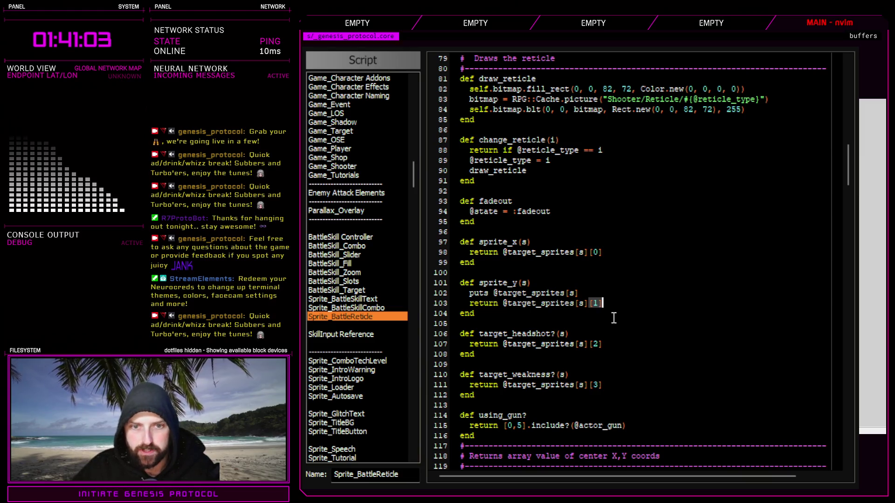
pyautogui.click(440, 294)
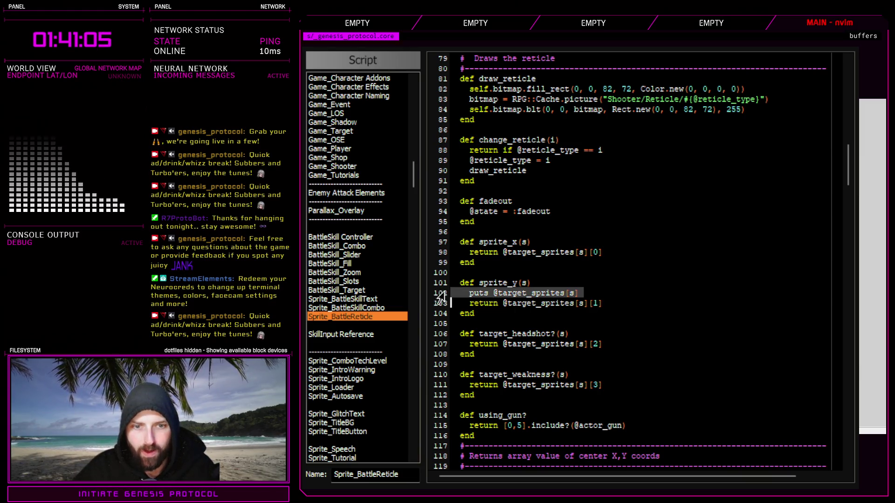
pyautogui.press('Delete')
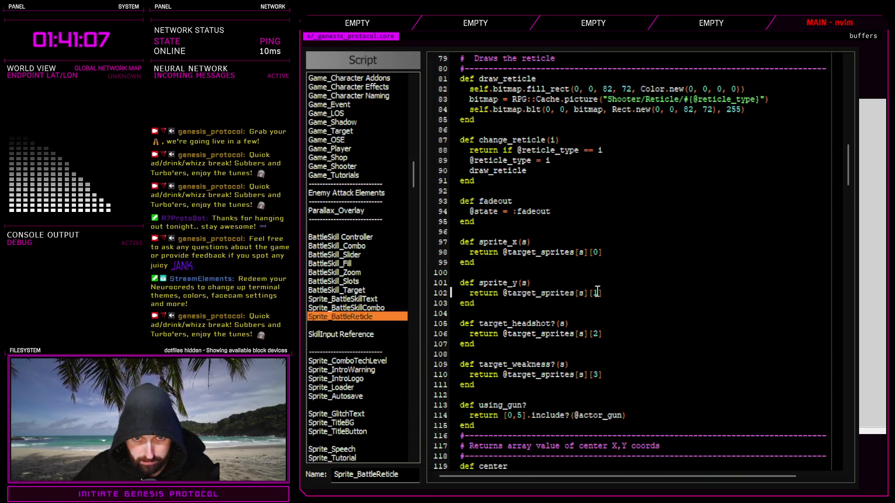
pyautogui.scroll(12, 597, 292)
pyautogui.scroll(2, 554, 314)
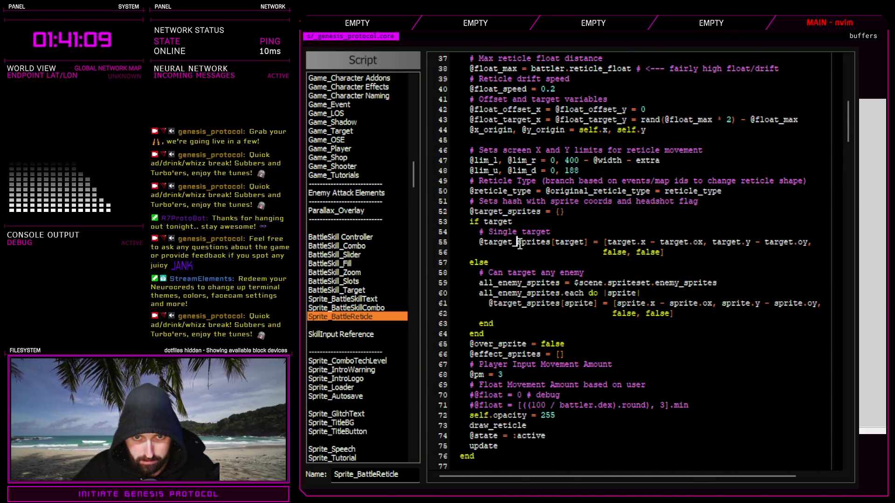
pyautogui.doubleClick(513, 243)
pyautogui.hotkey('ctrl', 'f')
pyautogui.click(555, 82)
pyautogui.click(556, 82)
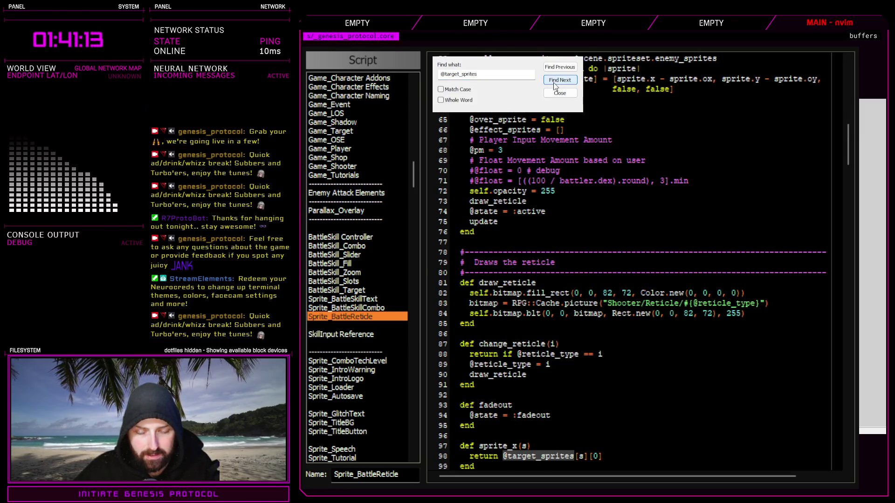
pyautogui.click(553, 86)
pyautogui.click(554, 86)
pyautogui.click(554, 87)
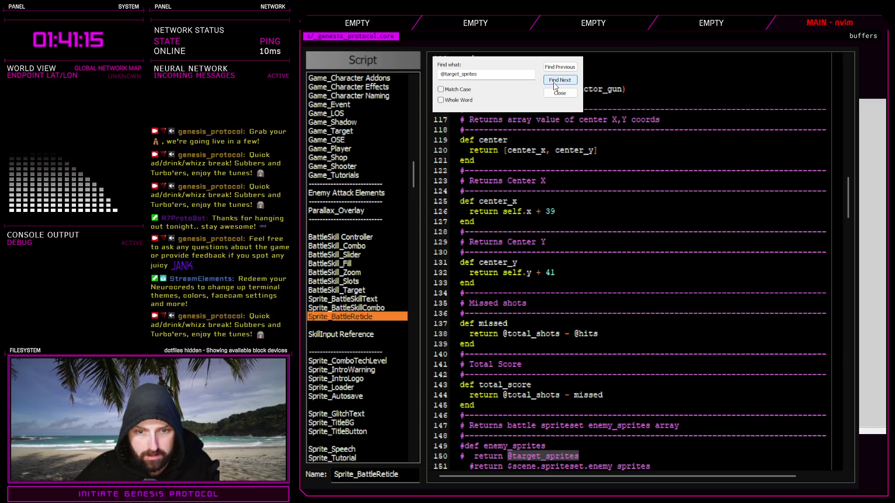
pyautogui.click(554, 86)
pyautogui.click(555, 85)
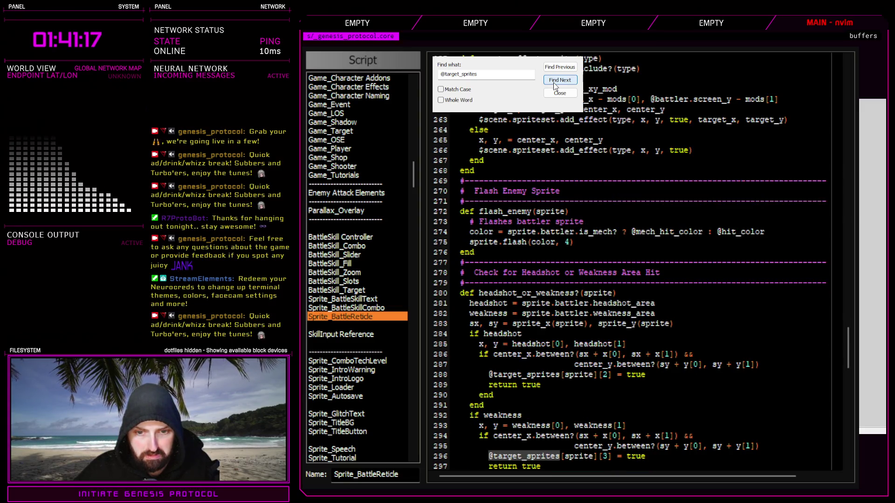
pyautogui.click(555, 86)
pyautogui.click(555, 86)
pyautogui.click(555, 86)
pyautogui.click(555, 86)
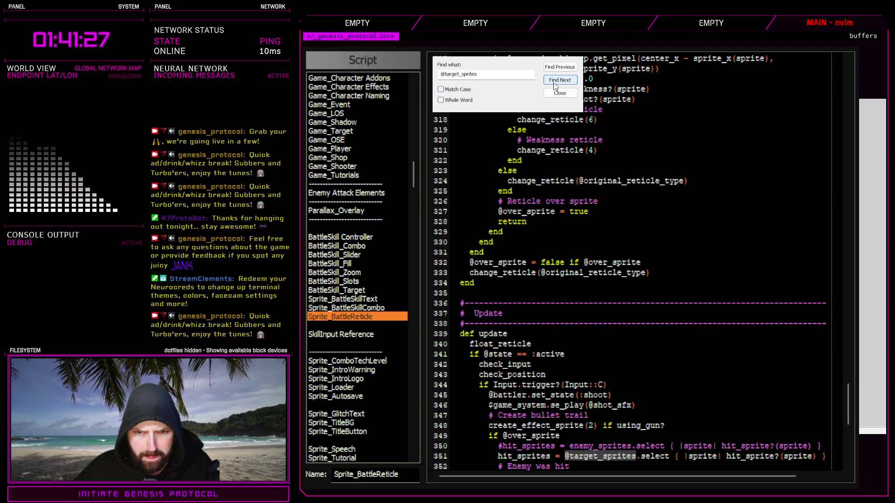
pyautogui.click(555, 83)
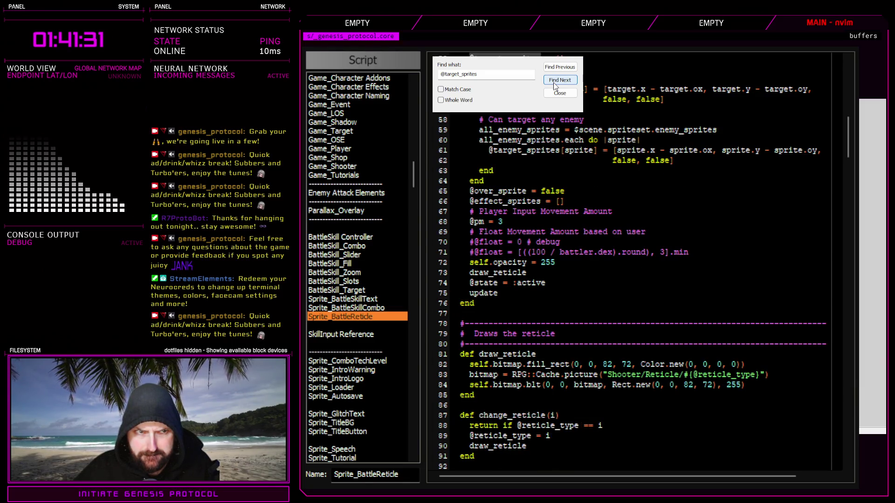
pyautogui.click(555, 87)
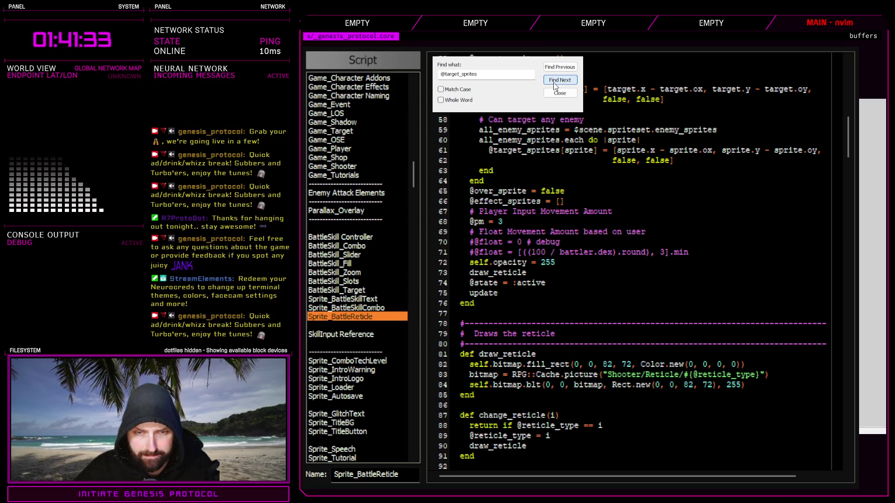
pyautogui.click(555, 86)
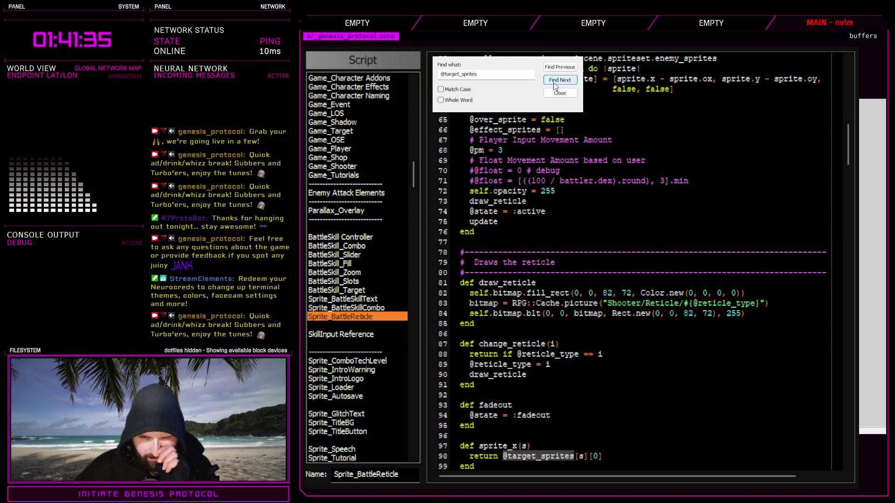
pyautogui.scroll(-6, 606, 369)
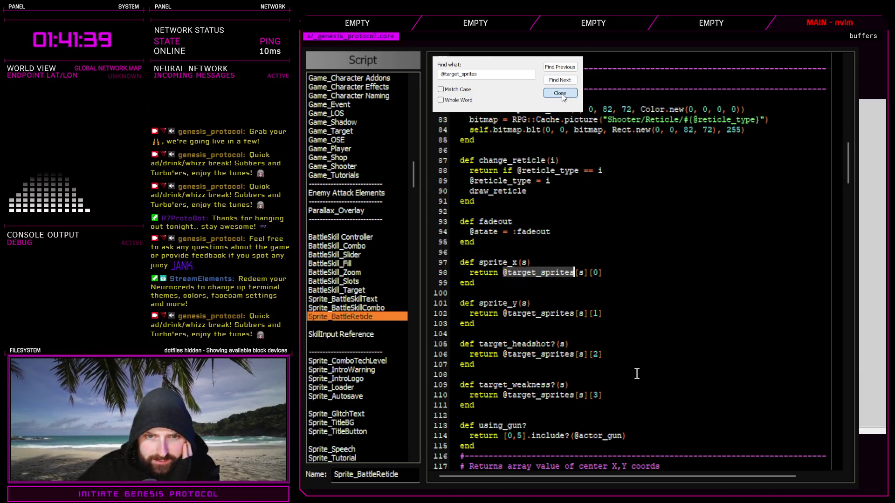
pyautogui.click(540, 308)
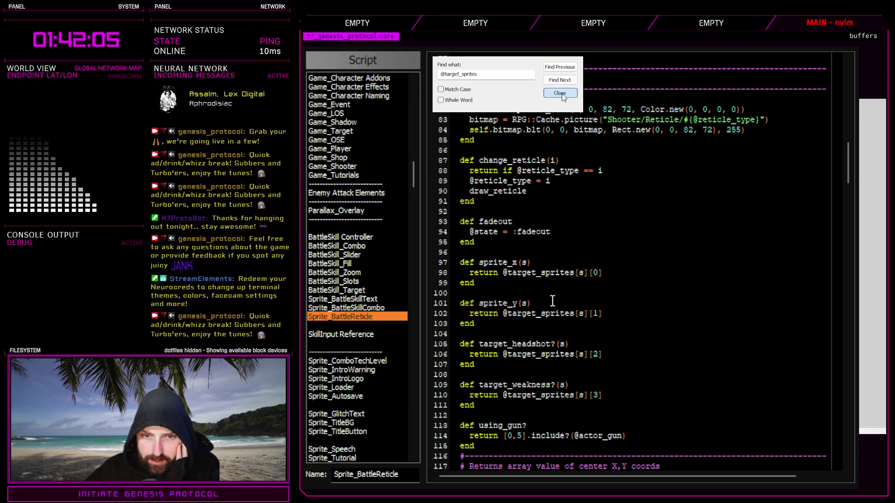
# Step: Examine the single target's x - ox, y - oy offsets and two false flags on lines 55–56
pyautogui.doubleClick(568, 317)
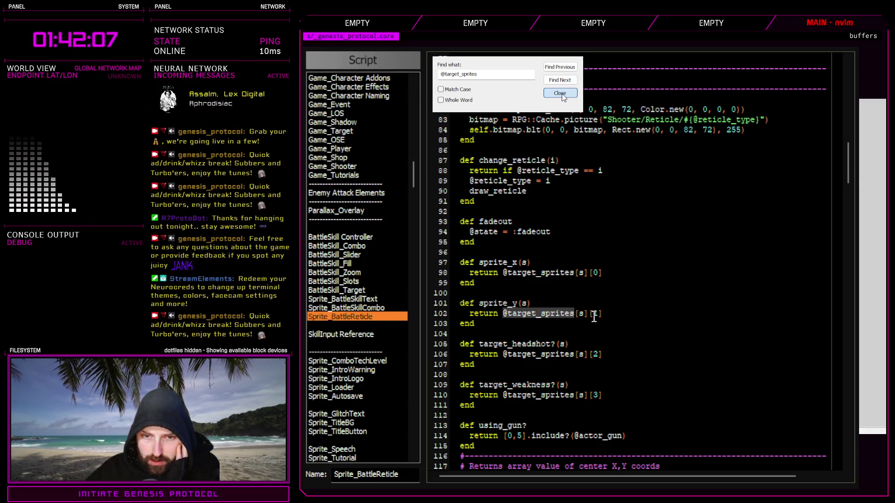
pyautogui.scroll(14, 581, 361)
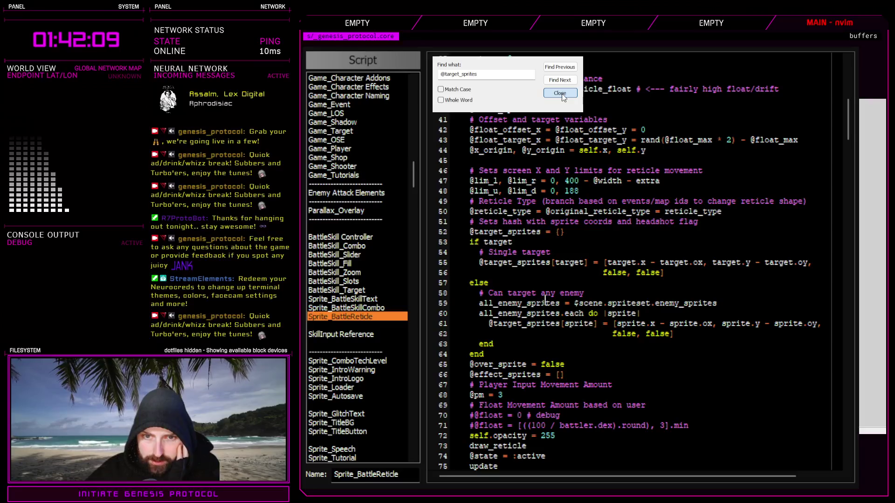
pyautogui.doubleClick(504, 242)
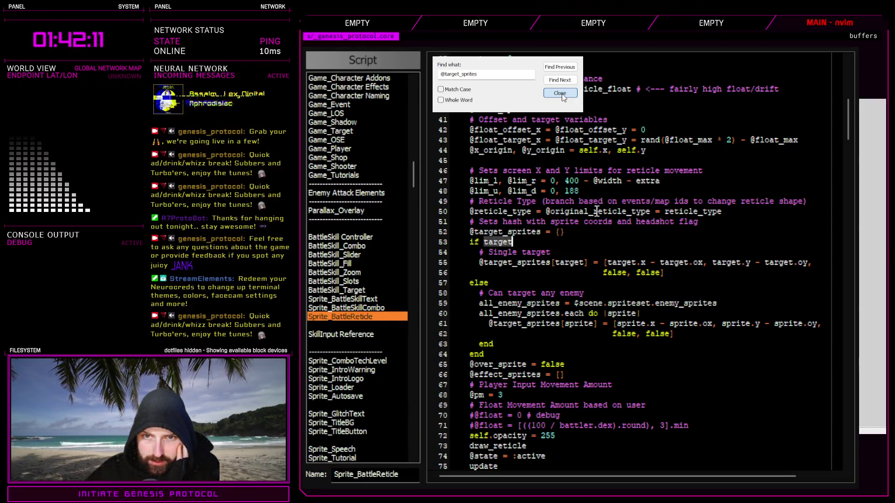
pyautogui.moveTo(480, 262); pyautogui.dragTo(808, 262)
pyautogui.click(812, 263)
pyautogui.moveTo(637, 262); pyautogui.dragTo(803, 262)
pyautogui.moveTo(603, 272); pyautogui.dragTo(661, 272)
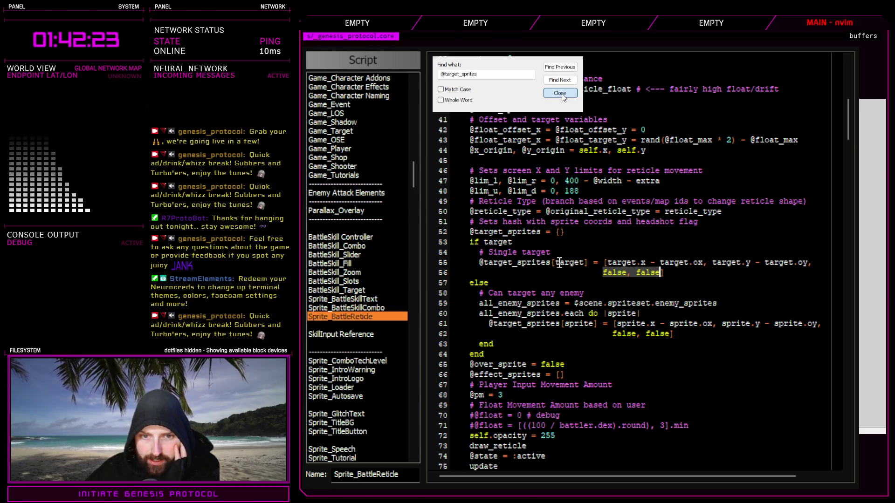
pyautogui.doubleClick(519, 262)
pyautogui.doubleClick(533, 232)
pyautogui.click(553, 231)
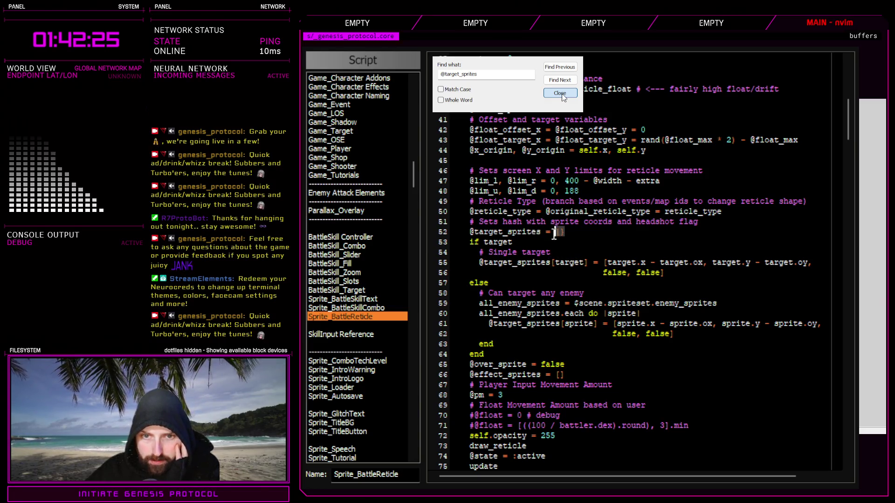
pyautogui.doubleClick(568, 262)
pyautogui.doubleClick(505, 242)
pyautogui.doubleClick(570, 262)
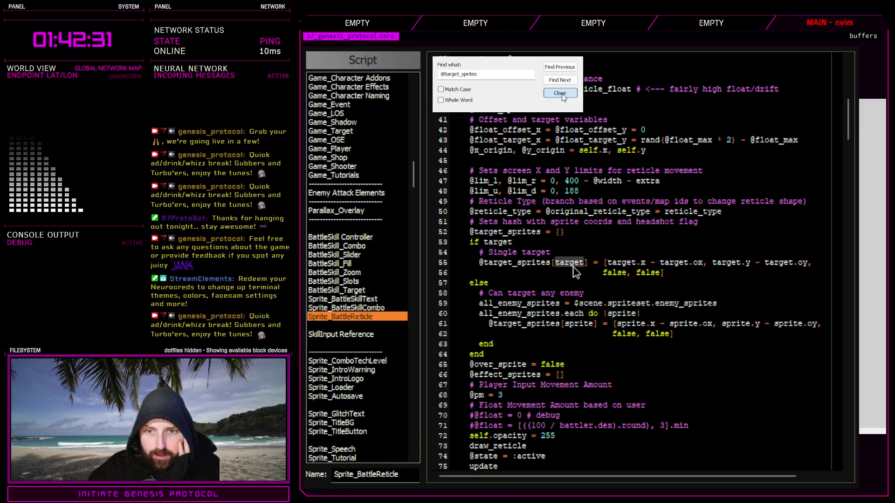
pyautogui.click(683, 262)
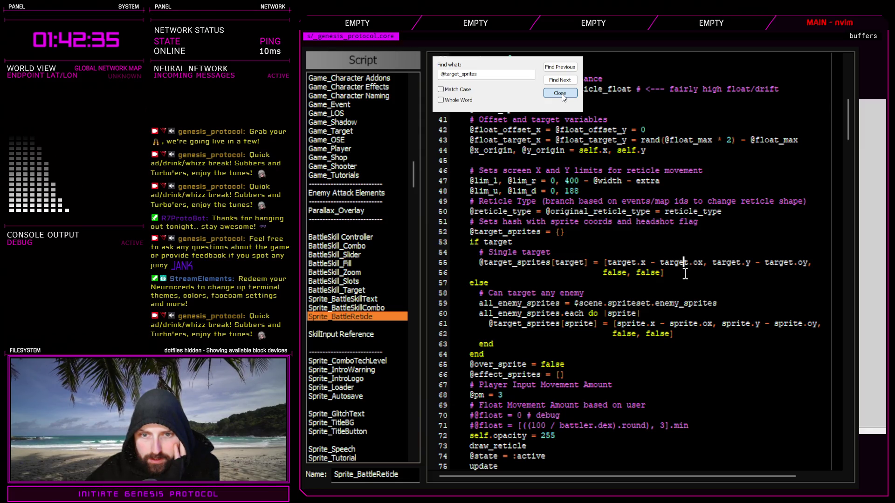
pyautogui.press('Down')
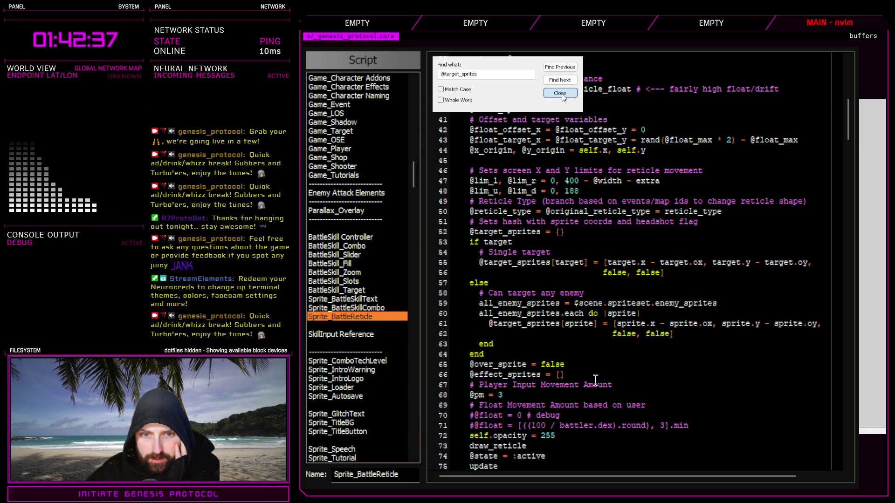
pyautogui.scroll(-15, 595, 380)
pyautogui.click(542, 244)
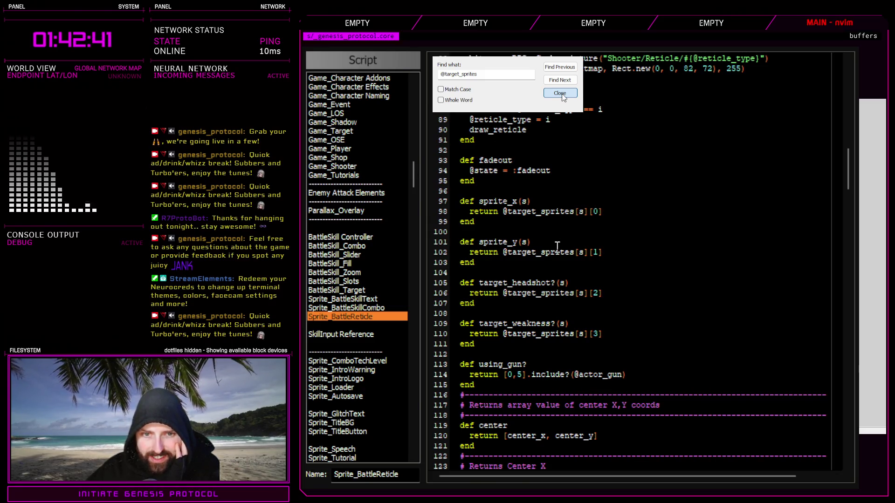
pyautogui.moveTo(504, 252); pyautogui.dragTo(588, 253)
pyautogui.hotkey('ctrl', 'c')
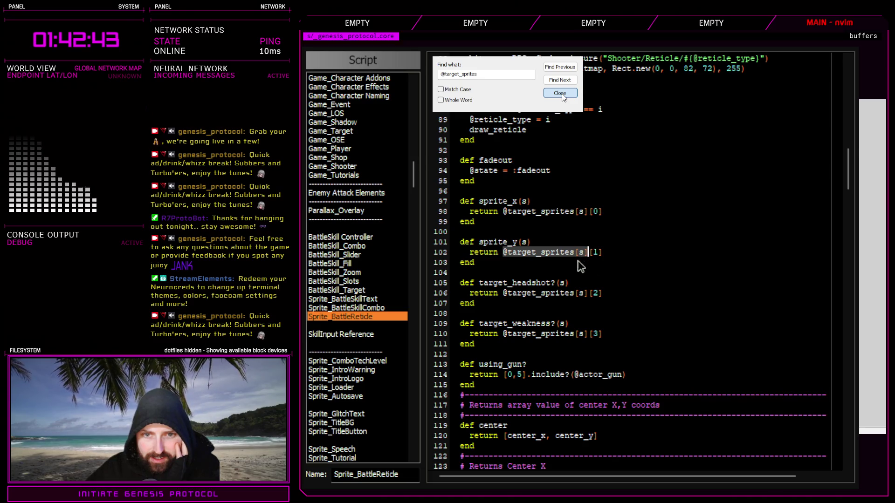
pyautogui.click(543, 243)
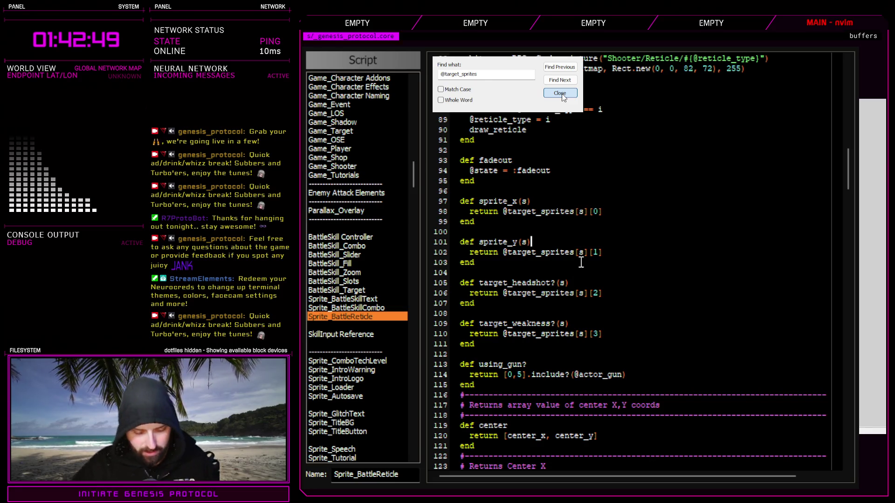
pyautogui.press('Return')
pyautogui.hotkey('ctrl', 'v')
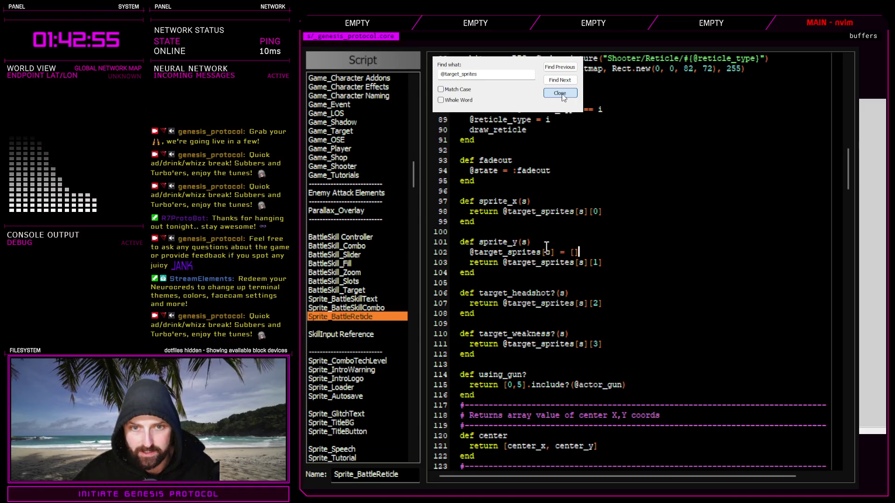
pyautogui.press('BackSpace')
pyautogui.press('BackSpace')
pyautogui.write('nil')
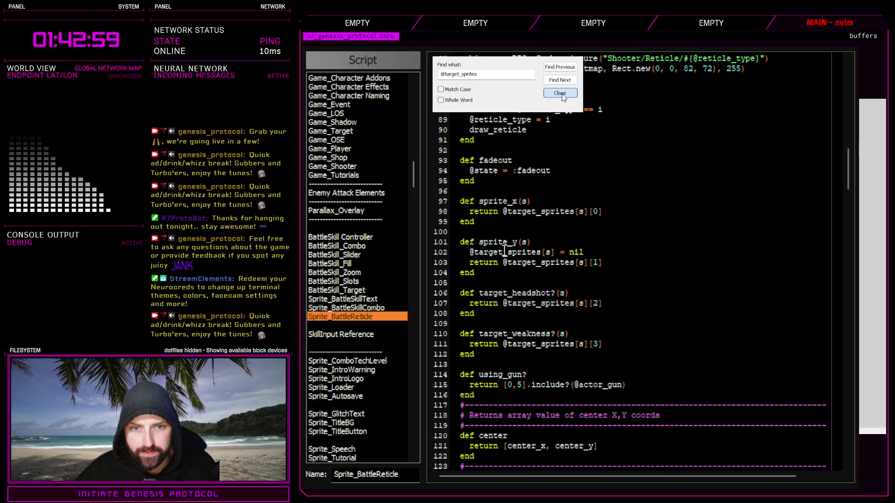
pyautogui.moveTo(584, 252); pyautogui.dragTo(555, 252)
pyautogui.press('BackSpace')
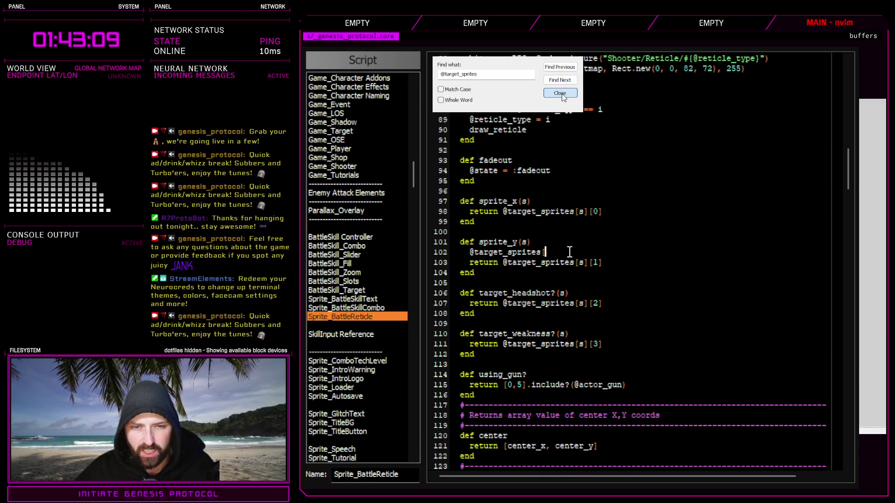
pyautogui.press('BackSpace')
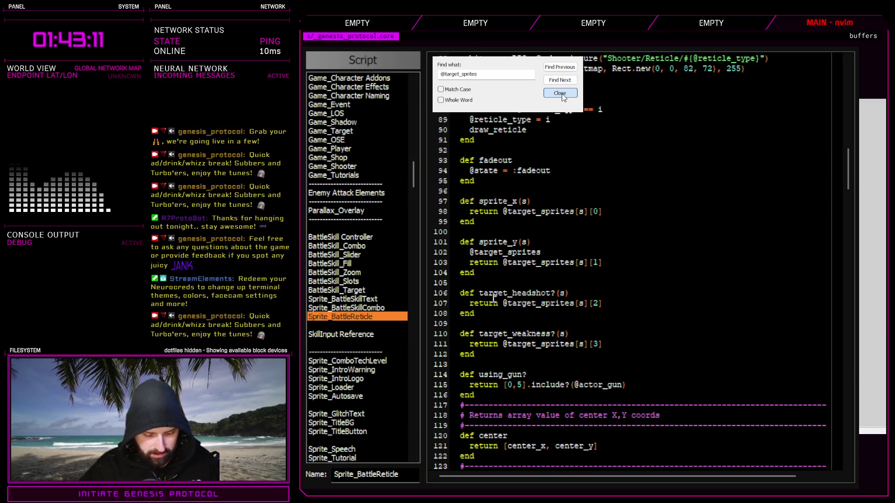
pyautogui.press('Home')
pyautogui.write('puts')
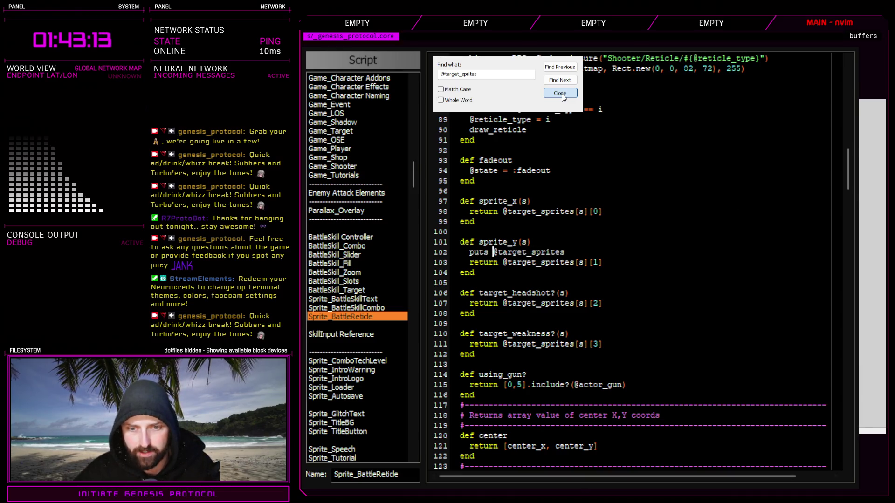
pyautogui.click(562, 97)
pyautogui.click(303, 160)
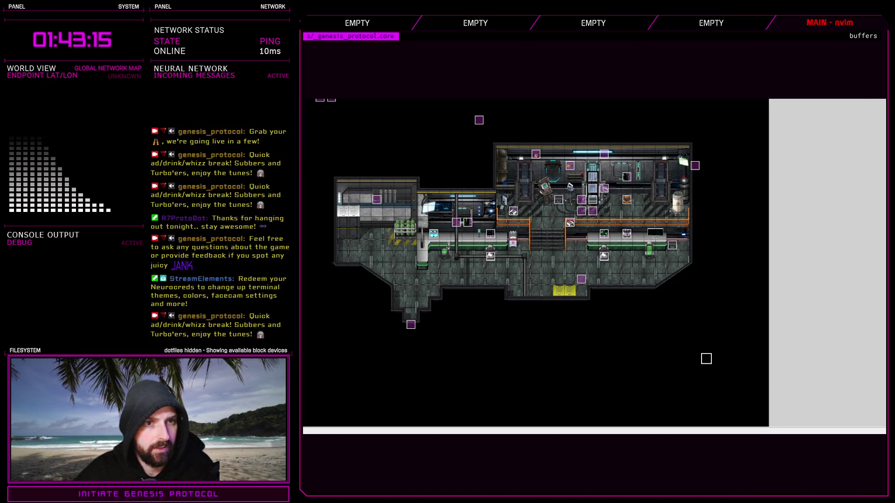
# Step: Battle-test the troop and fire Fast Blast at the Bloodvector Mech
pyautogui.press('F9')
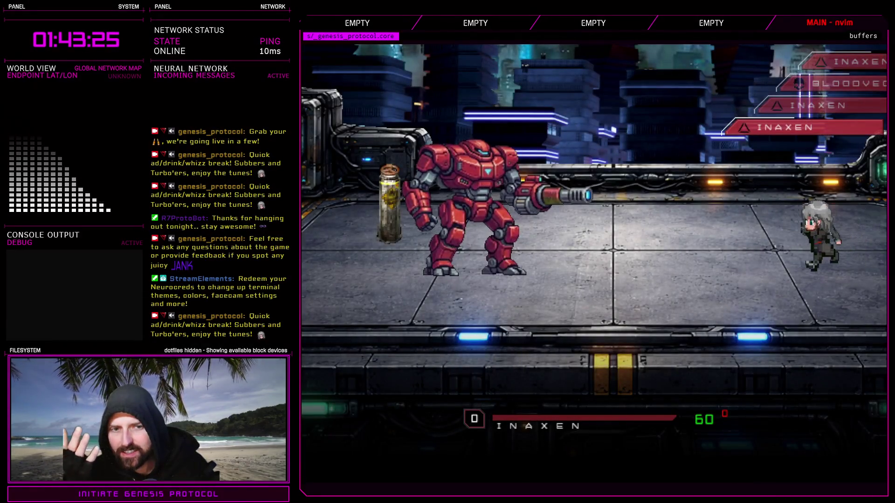
pyautogui.press('Return')
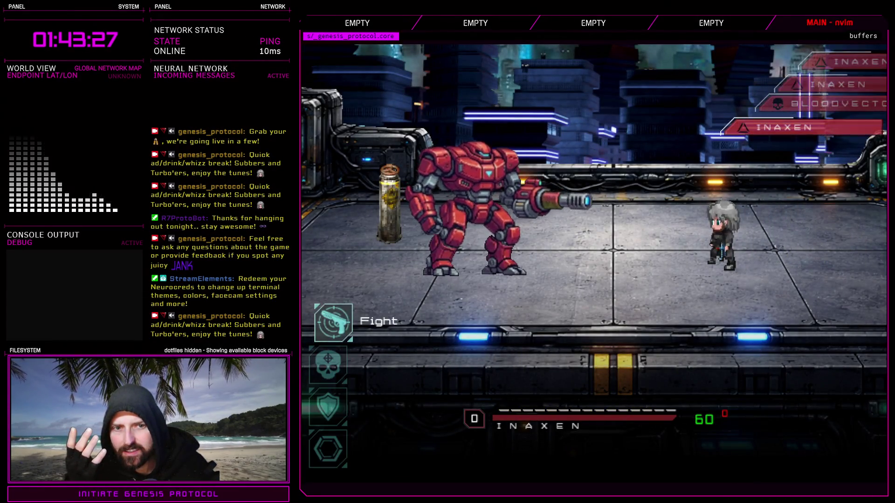
pyautogui.press('Return')
pyautogui.press('Right')
pyautogui.press('Return')
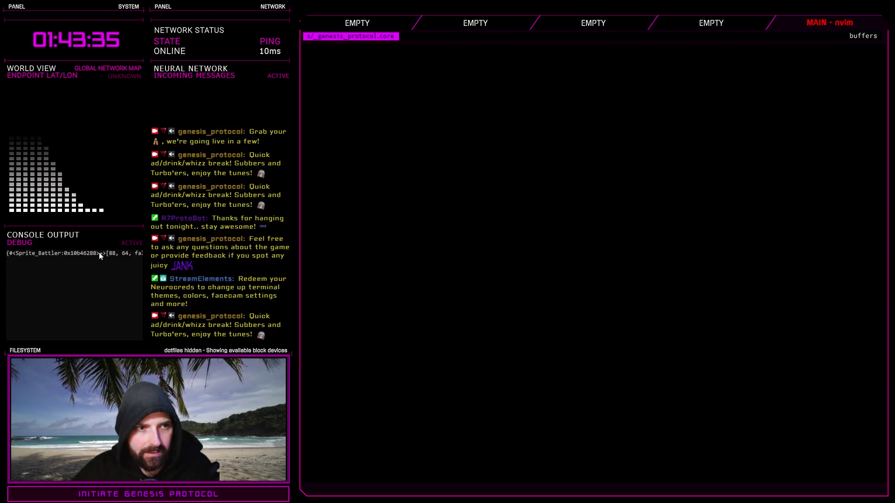
# Step: Read the console hash mapping a Sprite_Battler to 88, 64, then reopen Sprite_BattleReticle
pyautogui.moveTo(100, 255); pyautogui.dragTo(9, 255)
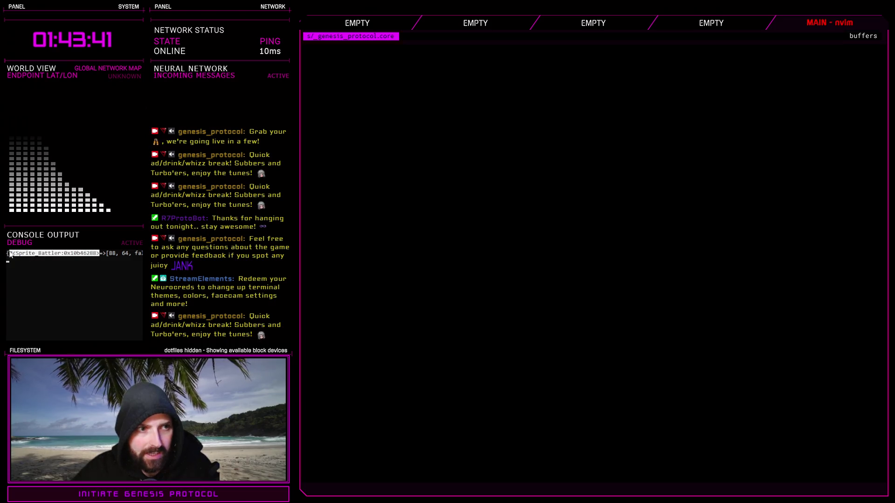
pyautogui.moveTo(102, 255); pyautogui.dragTo(143, 255)
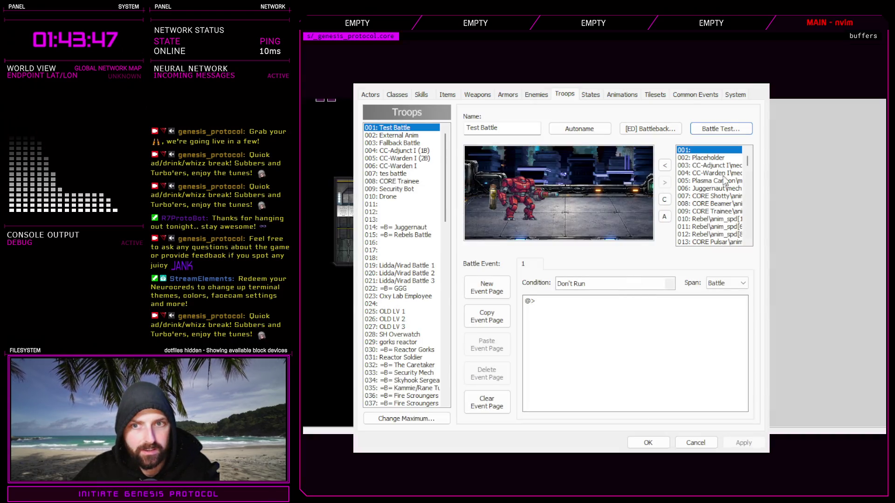
pyautogui.press('Escape')
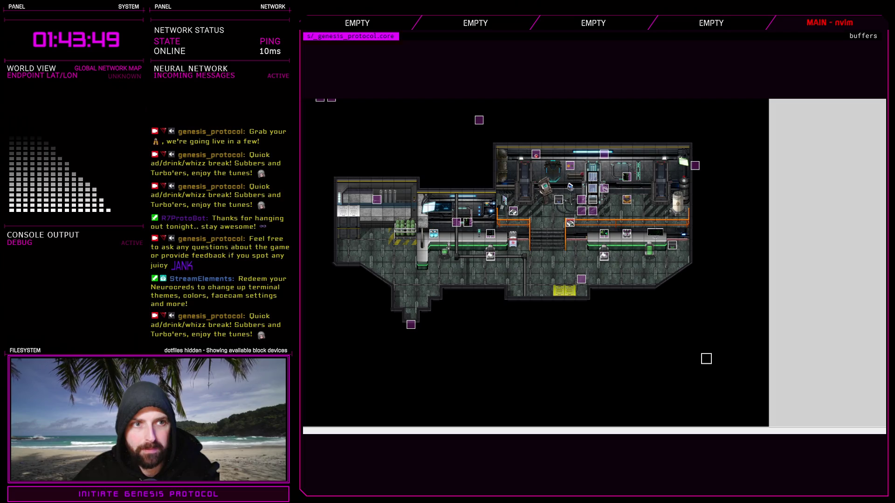
pyautogui.press('F11')
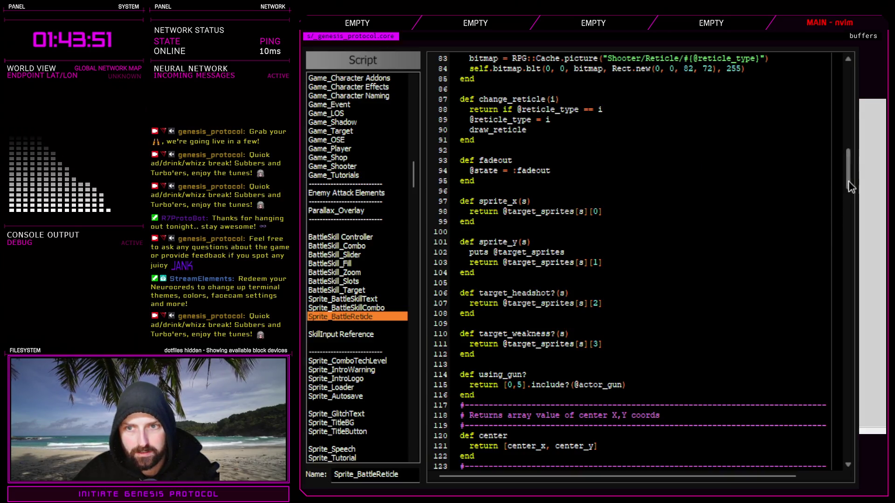
pyautogui.moveTo(848, 186); pyautogui.dragTo(849, 84)
pyautogui.scroll(-10, 569, 273)
pyautogui.scroll(-2, 573, 278)
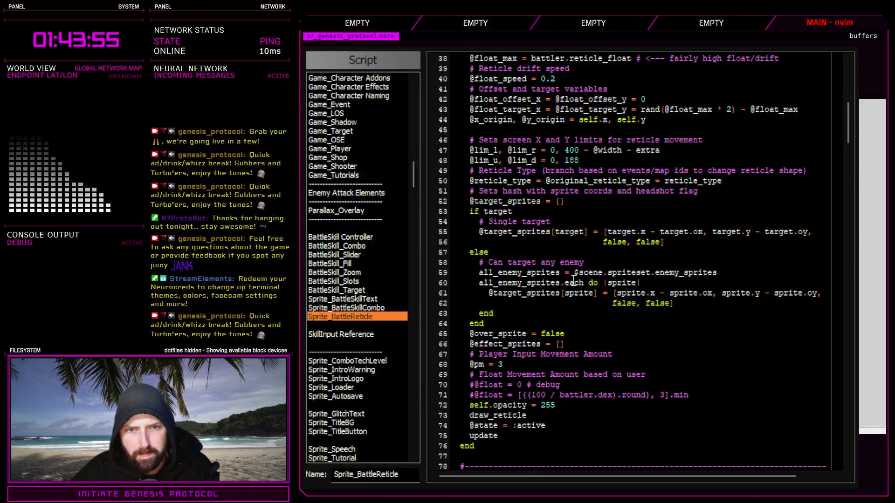
pyautogui.click(701, 298)
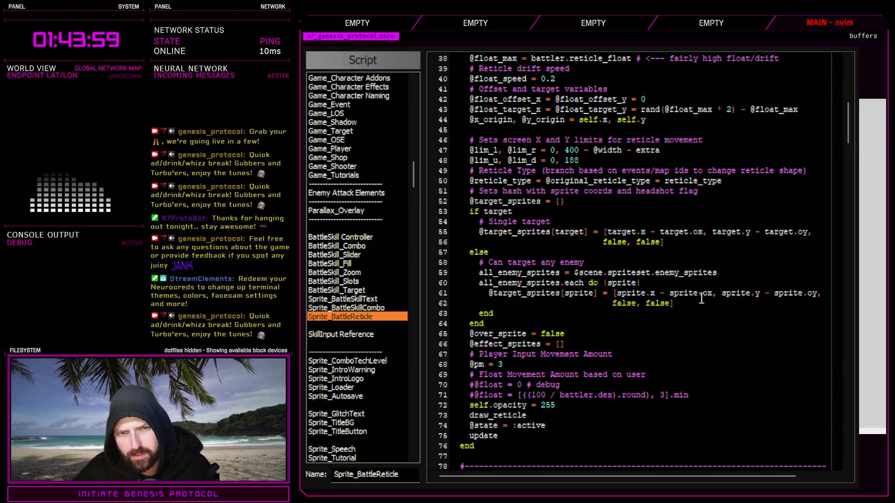
pyautogui.moveTo(848, 146)
pyautogui.mouseDown()
pyautogui.moveTo(835, 325)
pyautogui.moveTo(837, 255)
pyautogui.mouseUp()
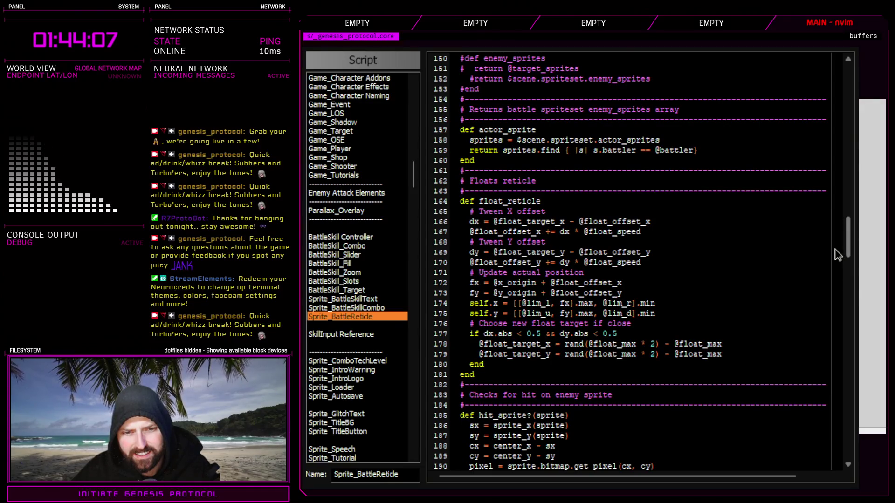
pyautogui.moveTo(837, 255); pyautogui.dragTo(830, 230)
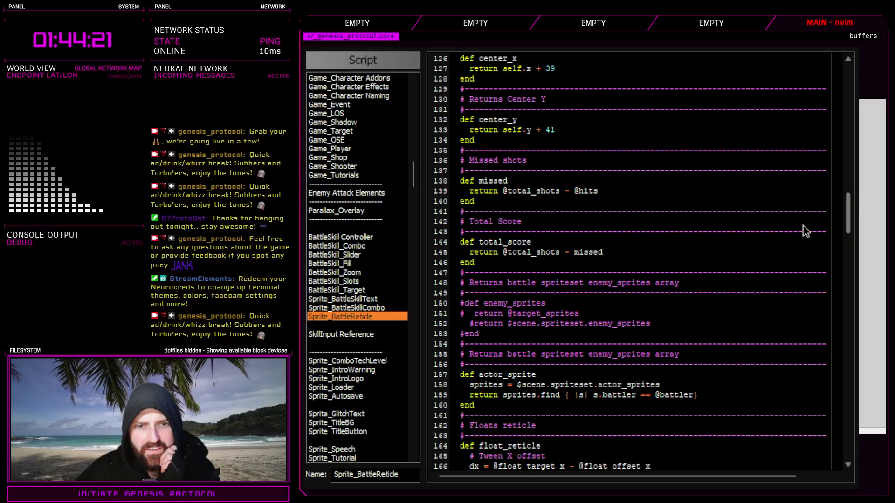
pyautogui.scroll(10, 803, 233)
pyautogui.scroll(-4, 806, 196)
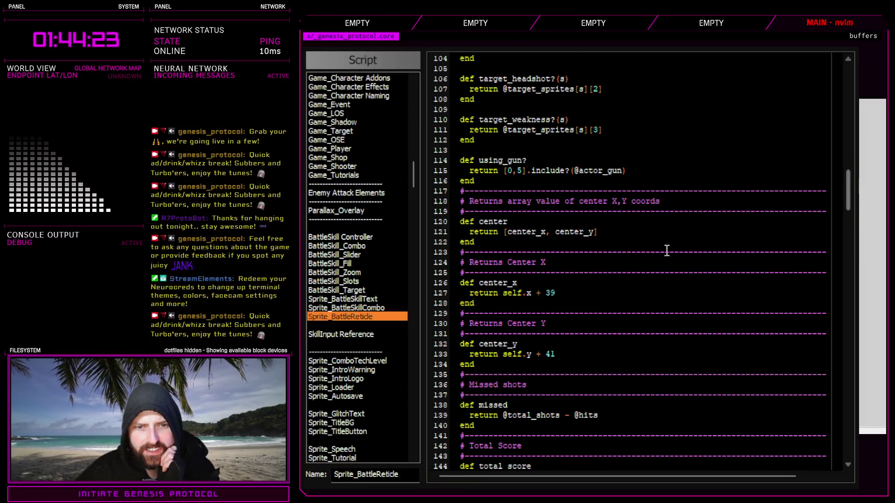
pyautogui.scroll(8, 559, 348)
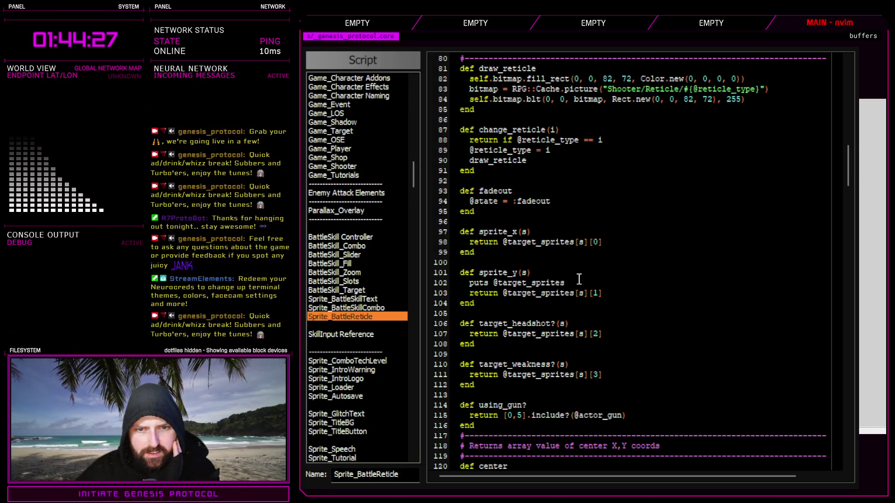
pyautogui.press('Return')
pyautogui.write('putd')
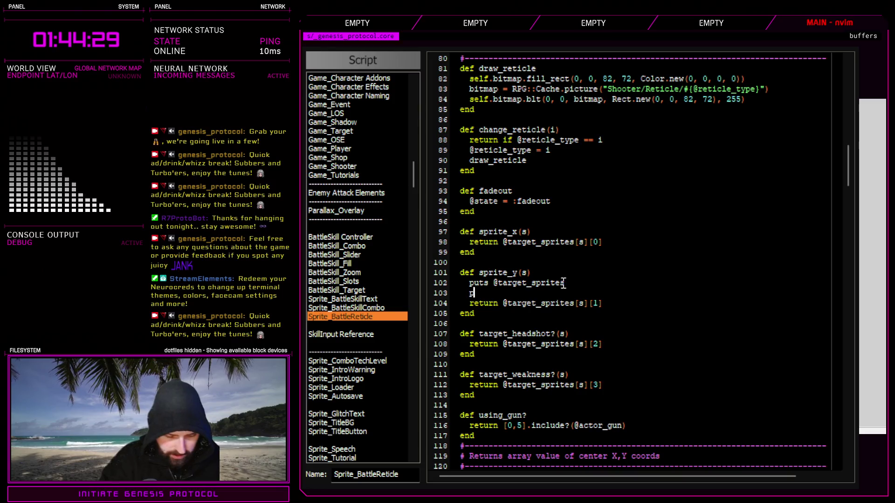
pyautogui.press('Left')
pyautogui.press('Left')
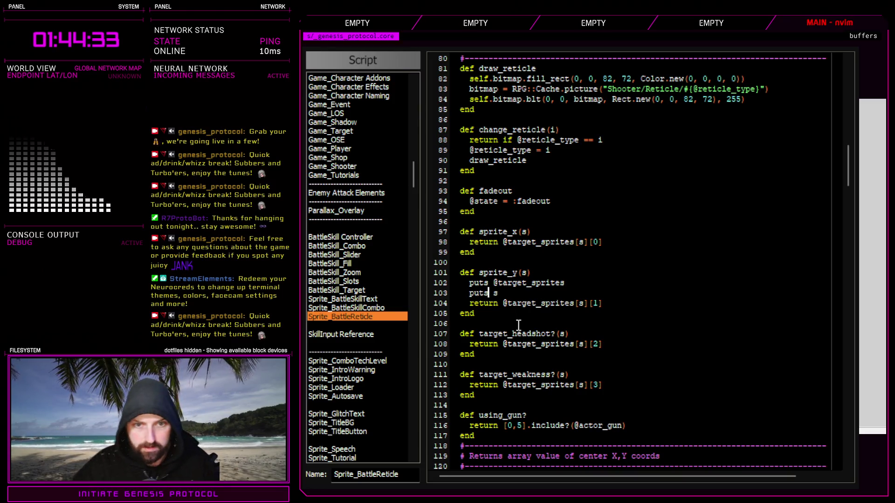
pyautogui.click(496, 292)
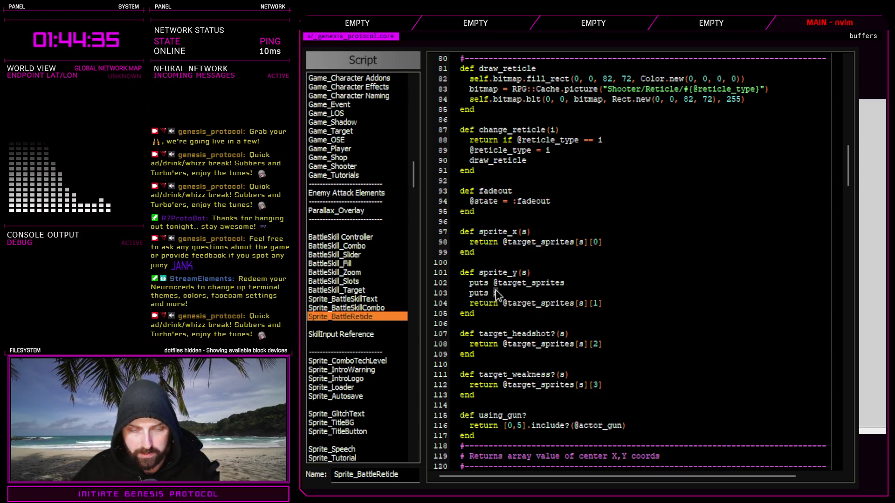
# Step: Put 'puts s' at the top of sprite_y, delete the leftover duplicate, then save and playtest
pyautogui.click(533, 273)
pyautogui.press('o')
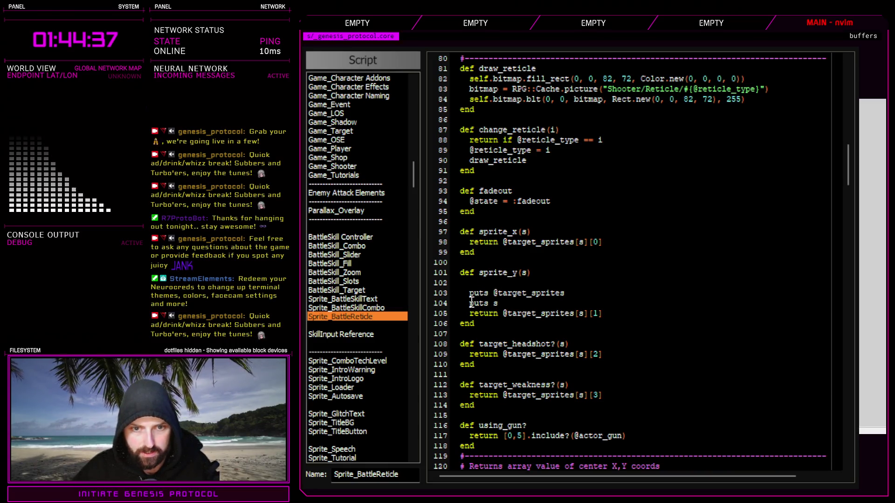
pyautogui.write('puts s')
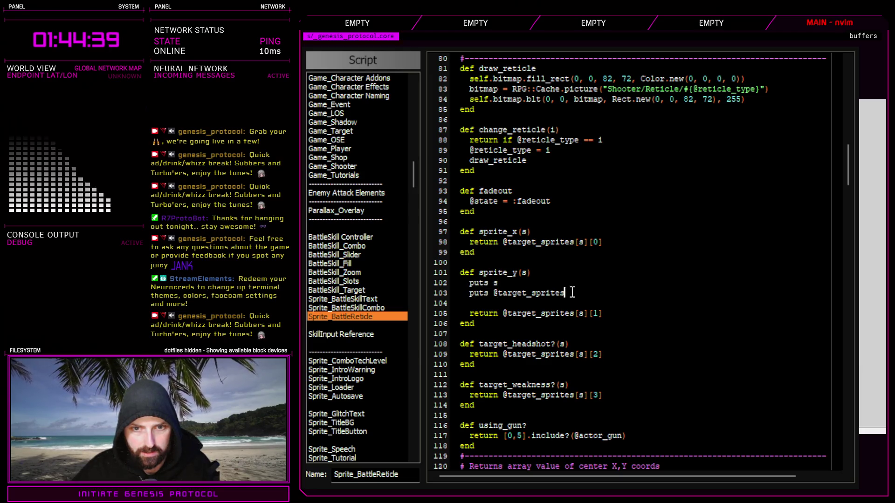
pyautogui.press('Escape')
pyautogui.press('j')
pyautogui.press('j')
pyautogui.press('d')
pyautogui.press('d')
pyautogui.doubleClick(494, 293)
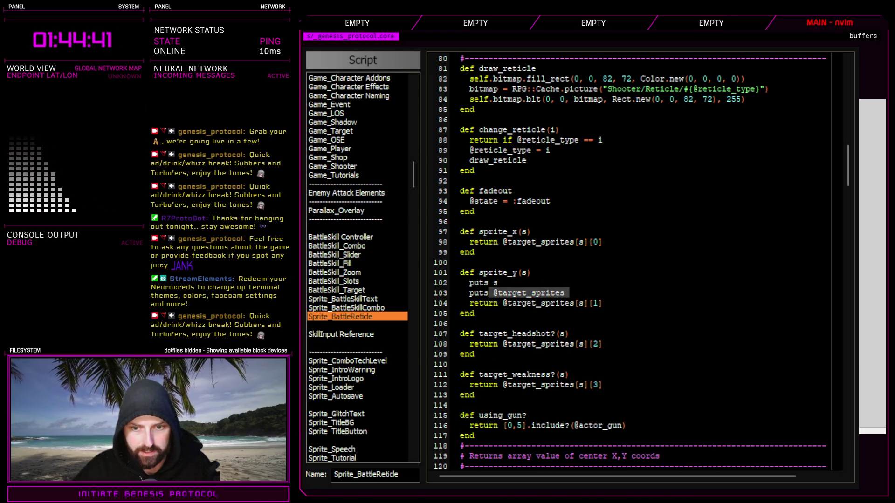
pyautogui.press('F12')
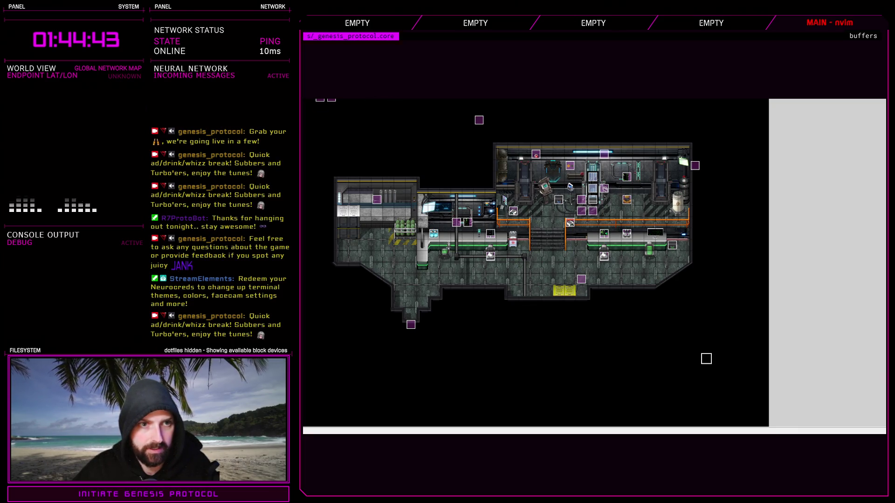
# Step: Run a Troops battle test, choosing Fight and the Crackshot skill to print the hash
pyautogui.click(776, 198)
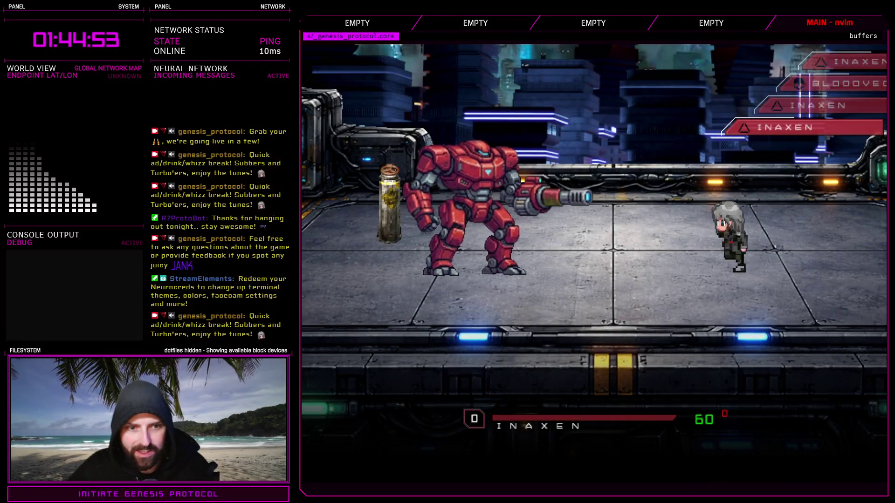
pyautogui.press('Return')
pyautogui.press('Return')
pyautogui.press('Down')
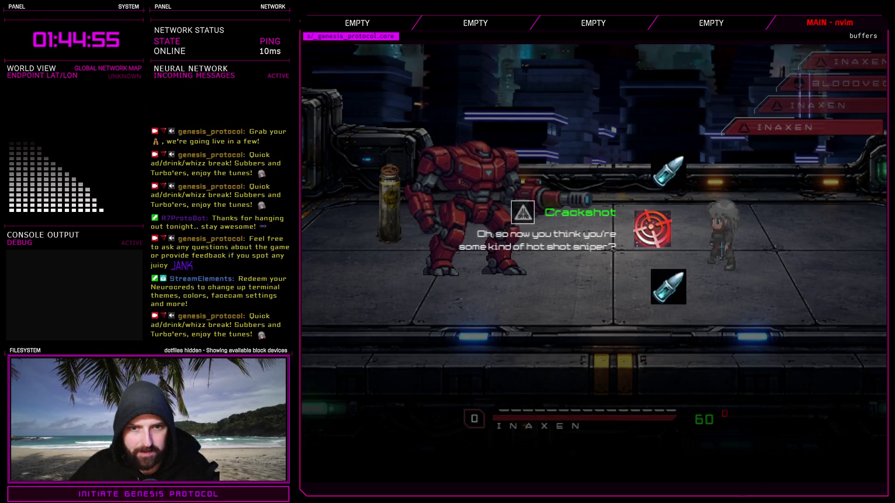
pyautogui.press('Return')
pyautogui.press('Return')
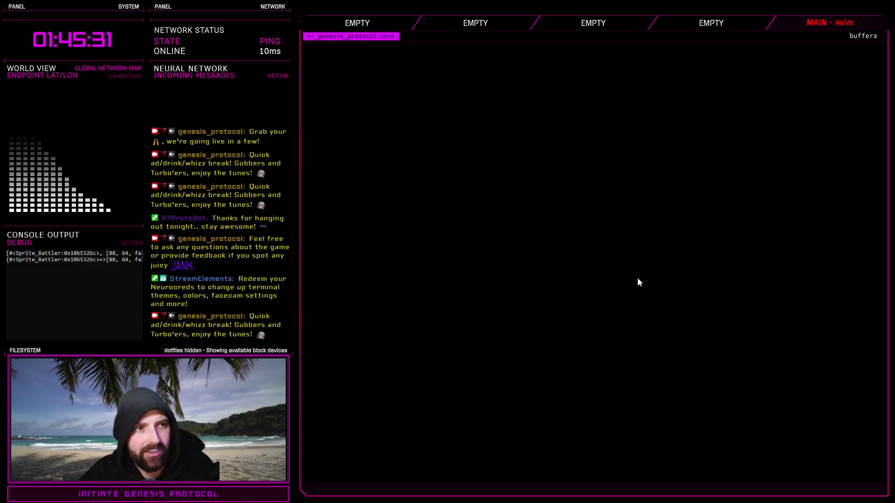
# Step: End the test battle, close the Troops database, and bring back the Script Editor
pyautogui.hotkey('alt', 'Tab')
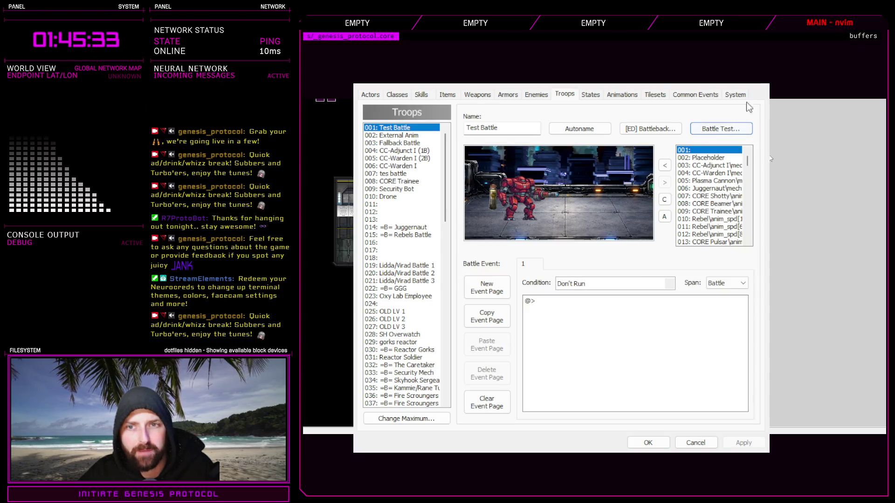
pyautogui.press('Escape')
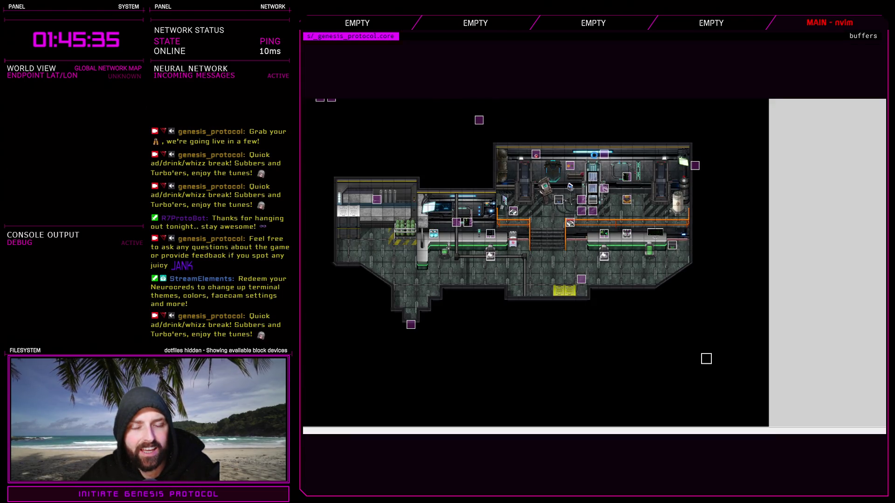
pyautogui.press('F11')
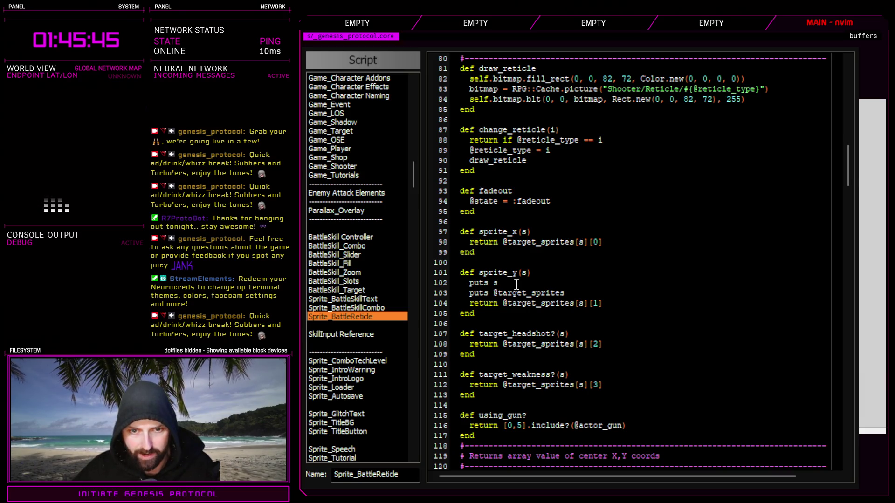
pyautogui.click(524, 273)
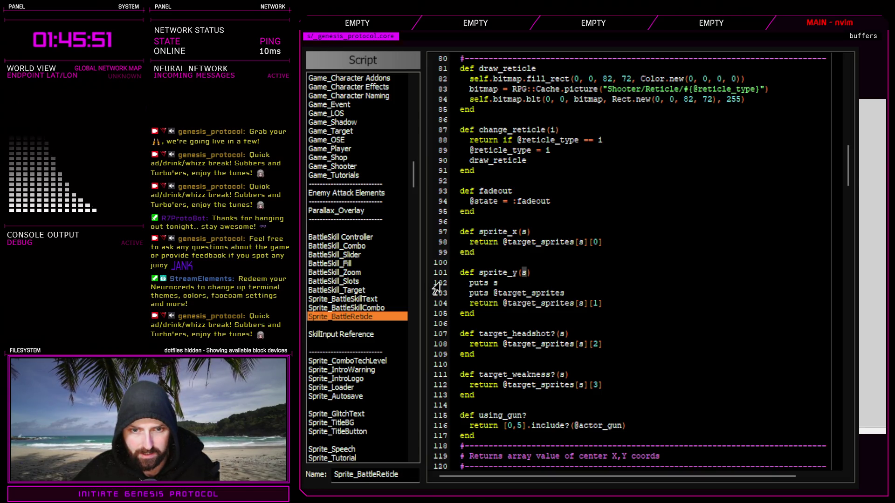
pyautogui.moveTo(437, 284); pyautogui.dragTo(436, 303)
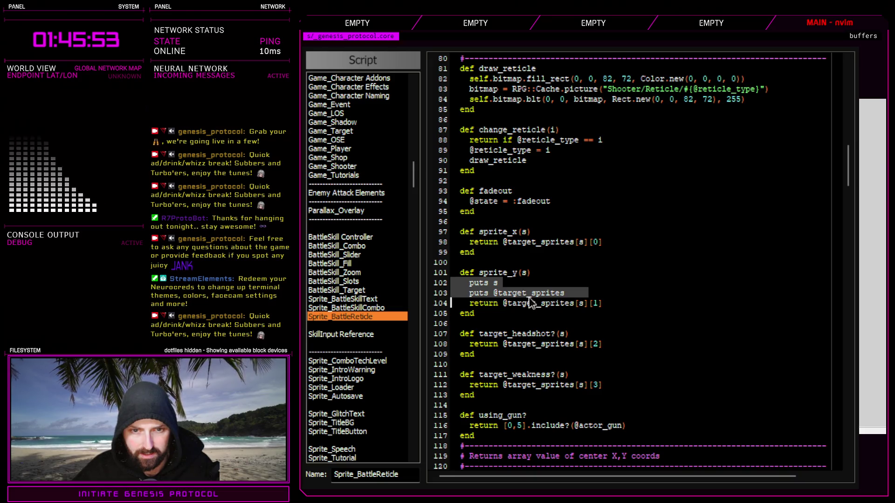
pyautogui.press('Delete')
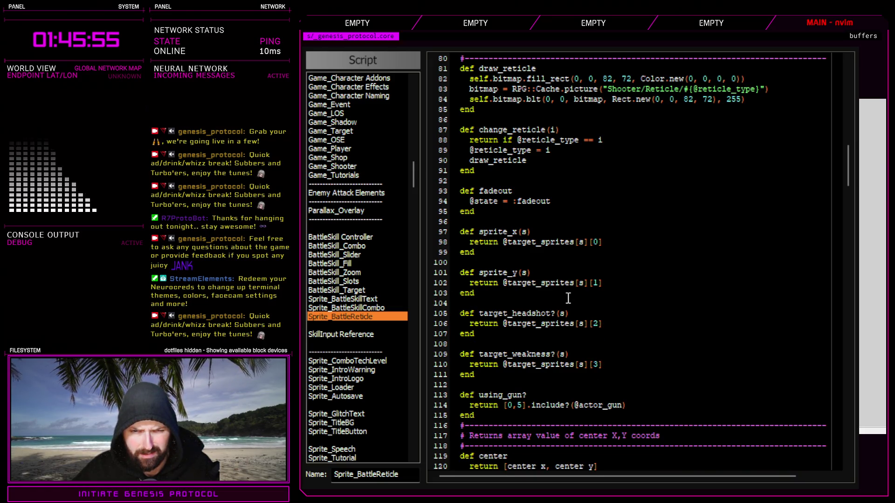
pyautogui.moveTo(848, 177)
pyautogui.mouseDown()
pyautogui.moveTo(847, 320)
pyautogui.moveTo(834, 398)
pyautogui.mouseUp()
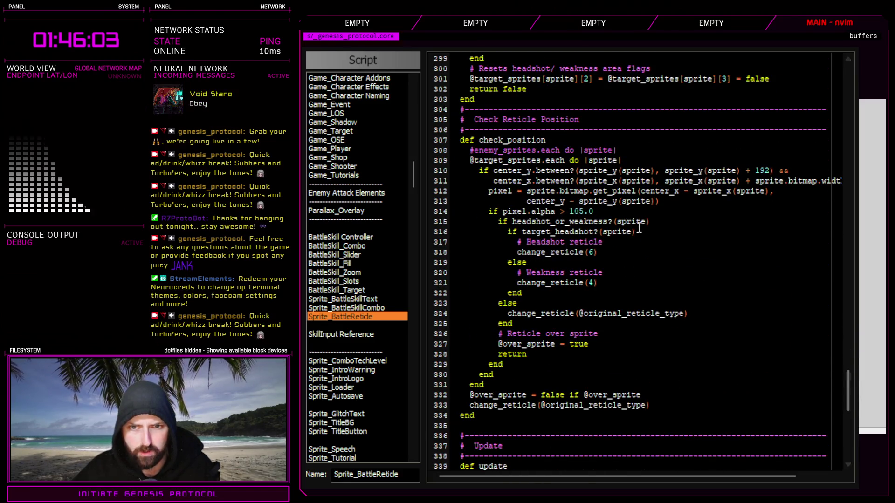
pyautogui.scroll(4, 597, 317)
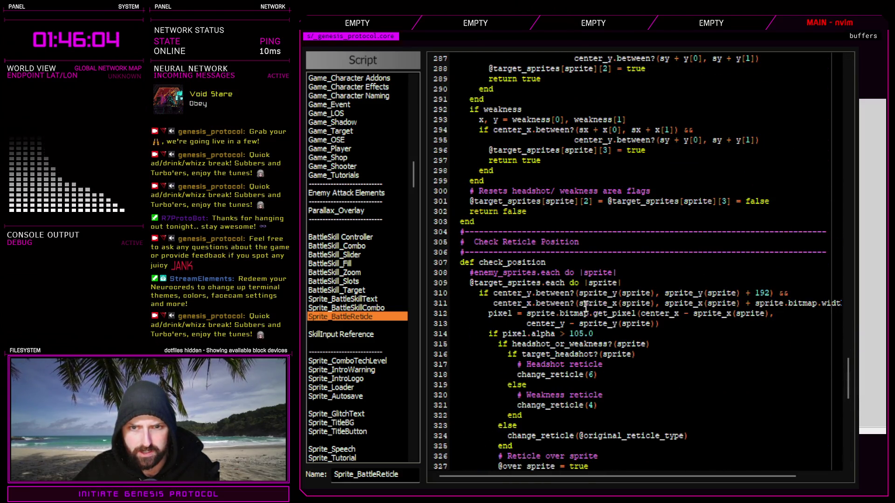
pyautogui.doubleClick(514, 283)
pyautogui.moveTo(848, 377); pyautogui.dragTo(848, 97)
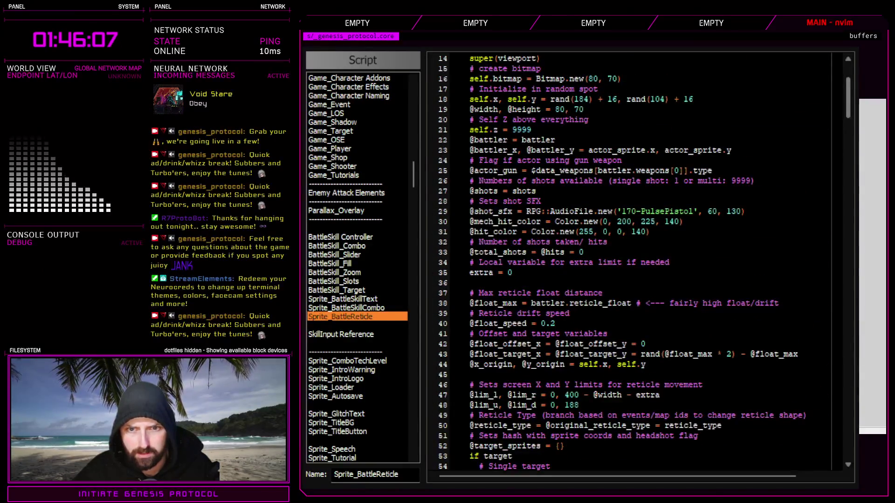
pyautogui.scroll(5, 632, 263)
pyautogui.scroll(-11, 632, 263)
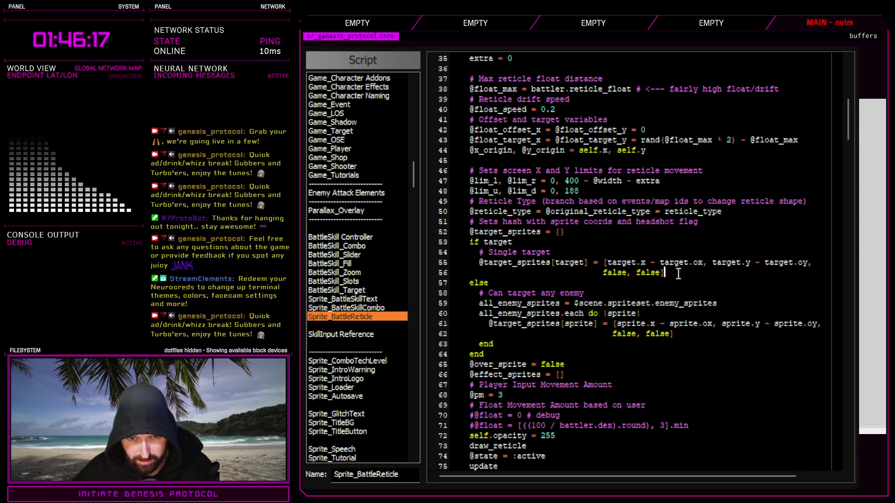
pyautogui.click(523, 232)
pyautogui.moveTo(551, 262); pyautogui.dragTo(667, 273)
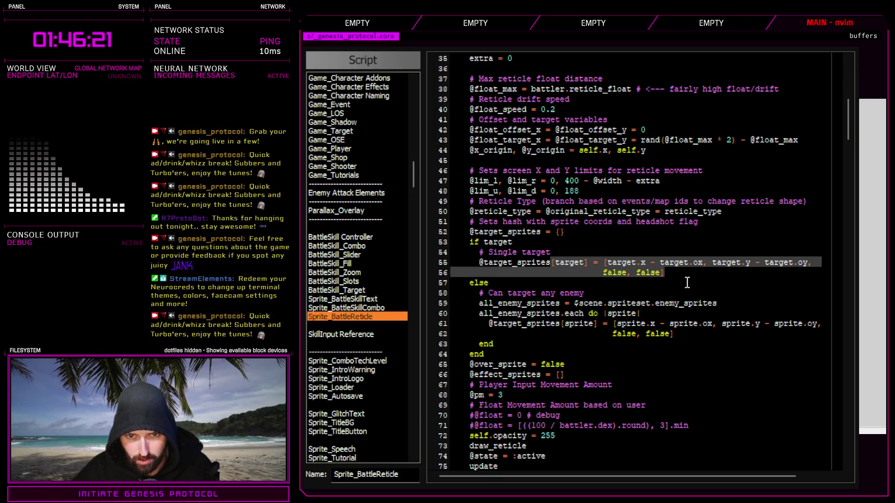
pyautogui.click(687, 283)
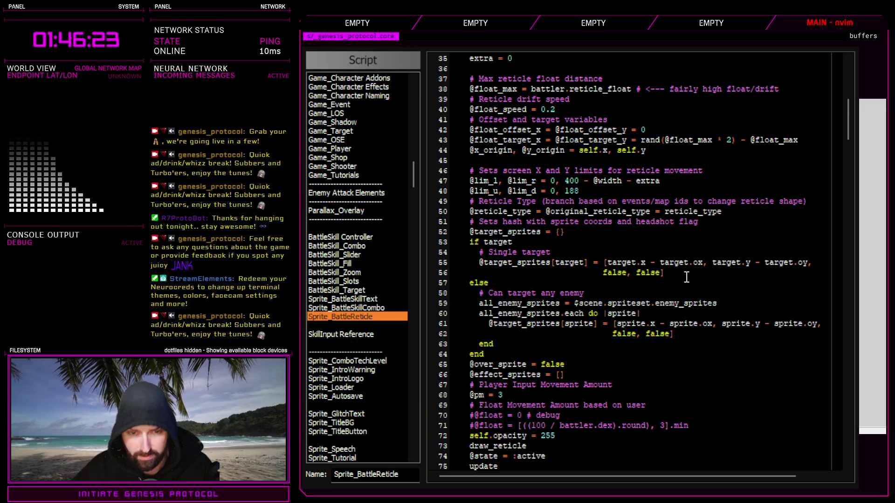
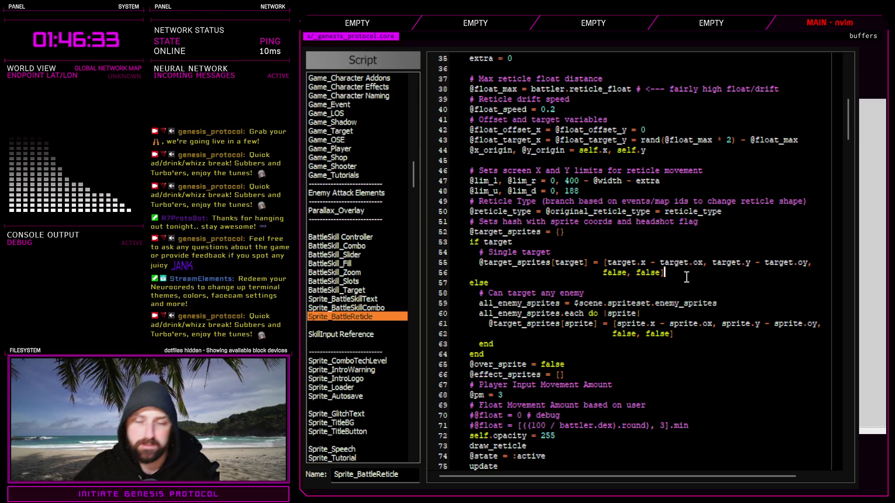
pyautogui.scroll(10, 687, 277)
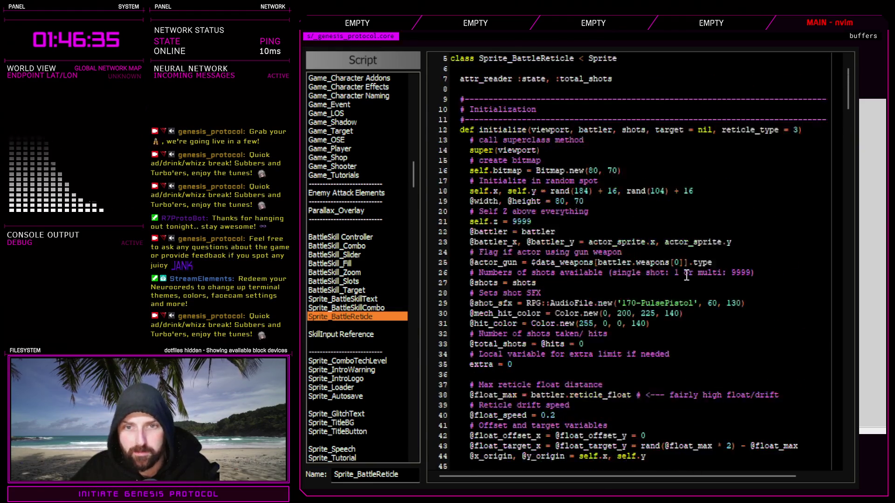
pyautogui.scroll(-10, 687, 276)
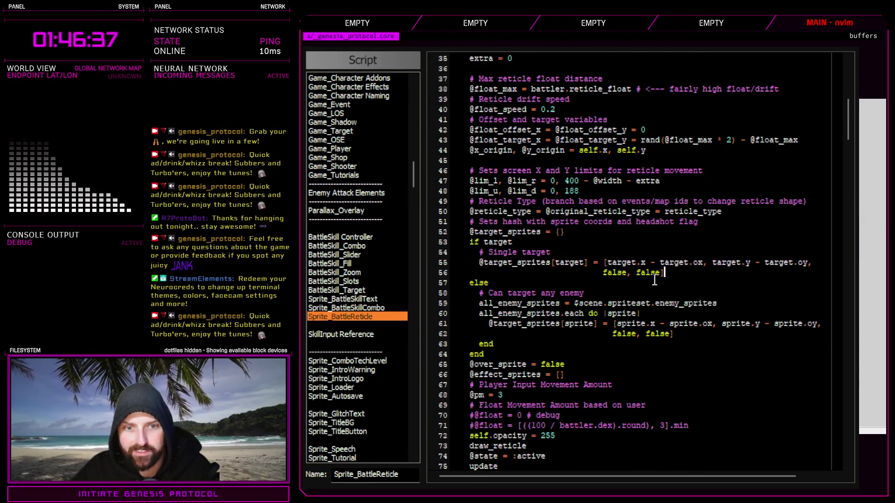
pyautogui.moveTo(481, 260)
pyautogui.mouseDown()
pyautogui.moveTo(650, 265)
pyautogui.moveTo(666, 274)
pyautogui.mouseUp()
pyautogui.click(695, 278)
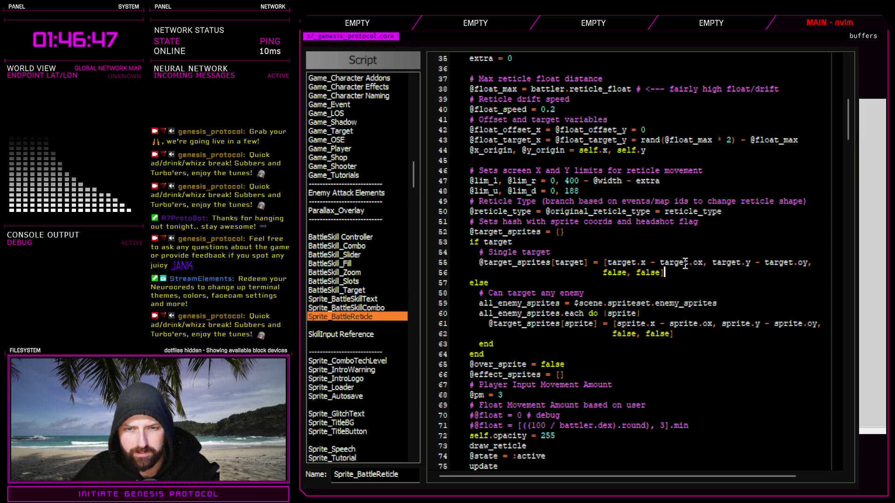
pyautogui.moveTo(605, 260); pyautogui.dragTo(668, 274)
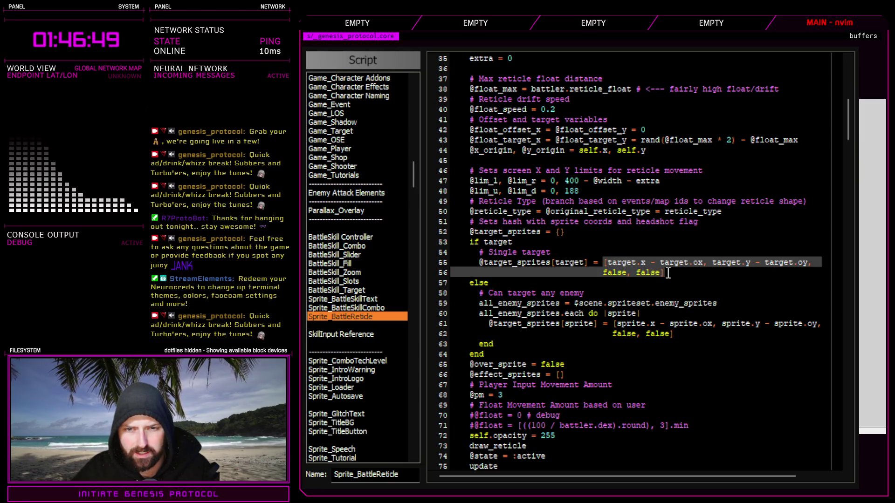
pyautogui.click(676, 273)
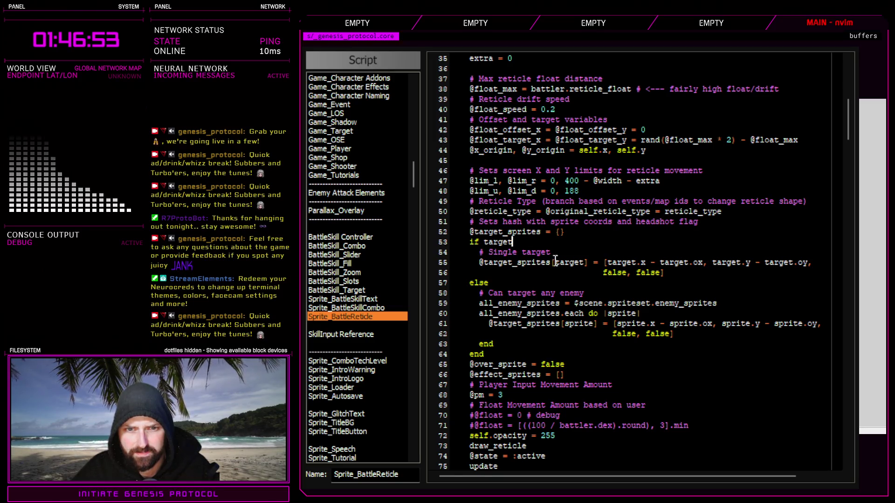
pyautogui.press('Return')
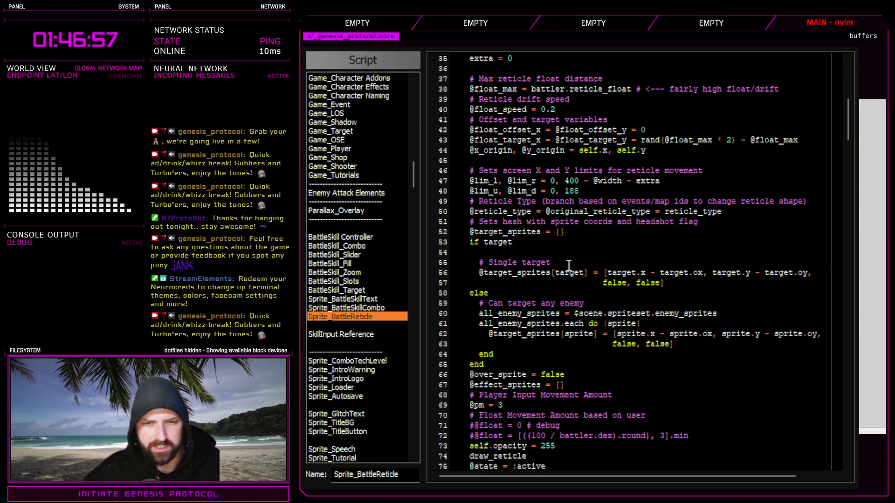
pyautogui.write('y = target')
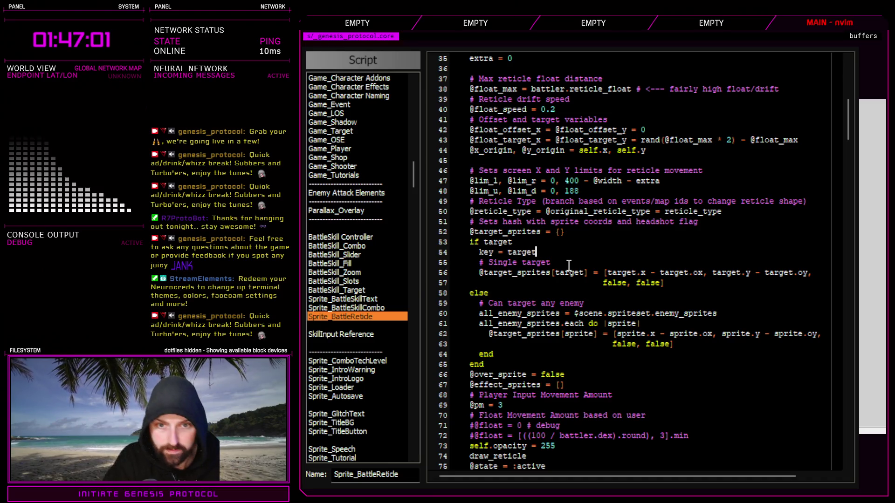
pyautogui.doubleClick(569, 273)
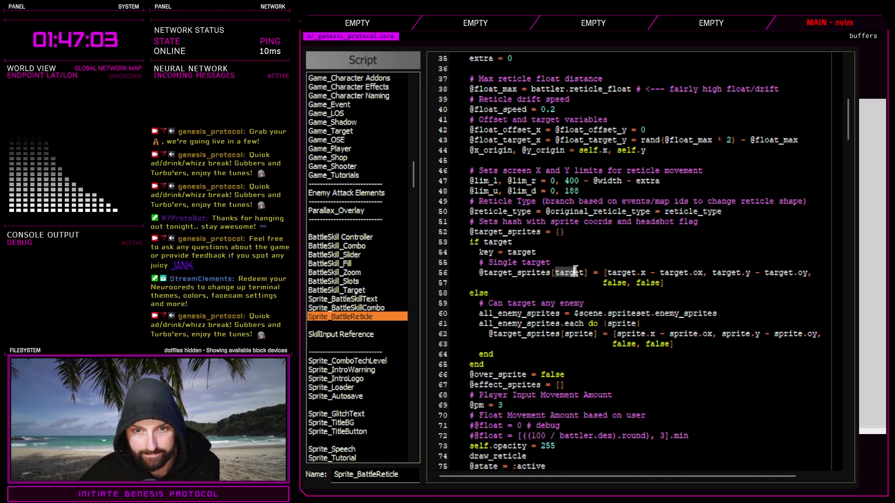
pyautogui.write('ckey')
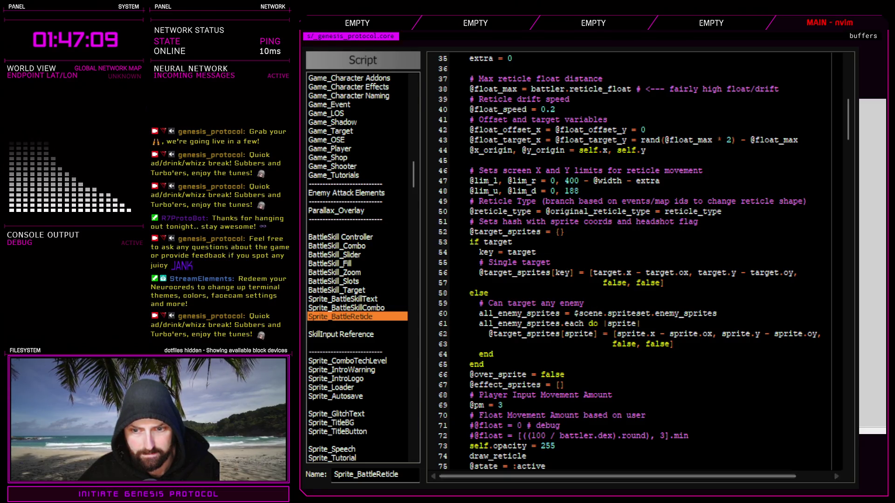
pyautogui.hotkey('alt', 'Tab')
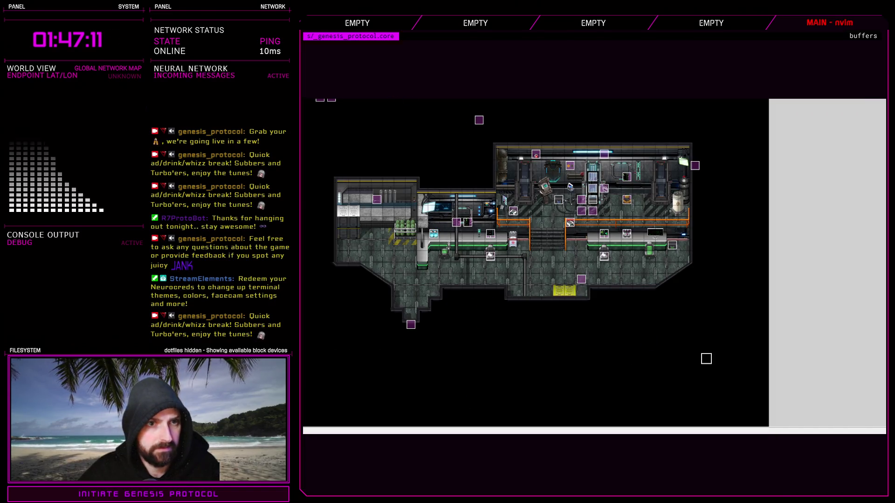
# Step: Battle-test the Test Battle troop, fire a skill at the Flammable Tank, then exit and close the database
pyautogui.hotkey('alt', 'Tab')
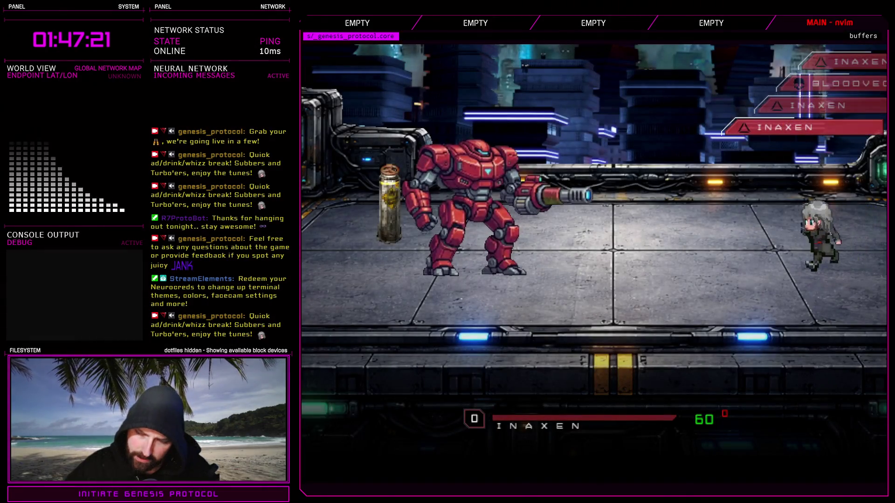
pyautogui.press('Return')
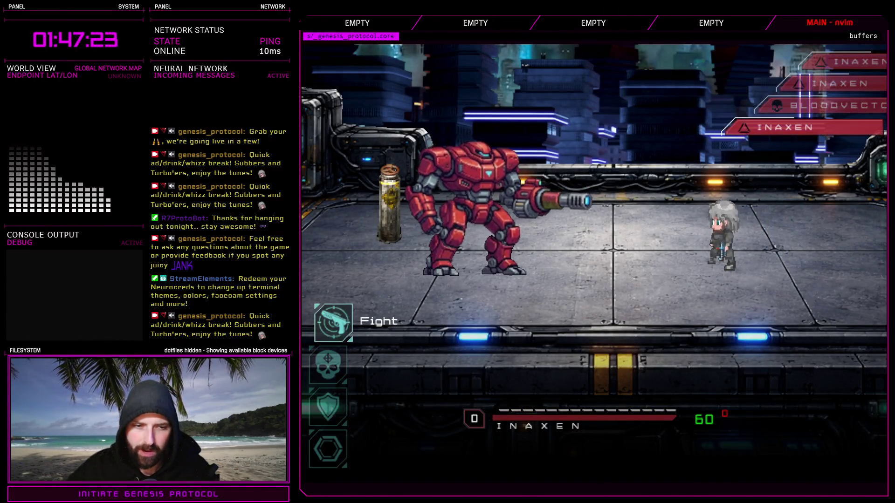
pyautogui.press('Return')
pyautogui.press('Return')
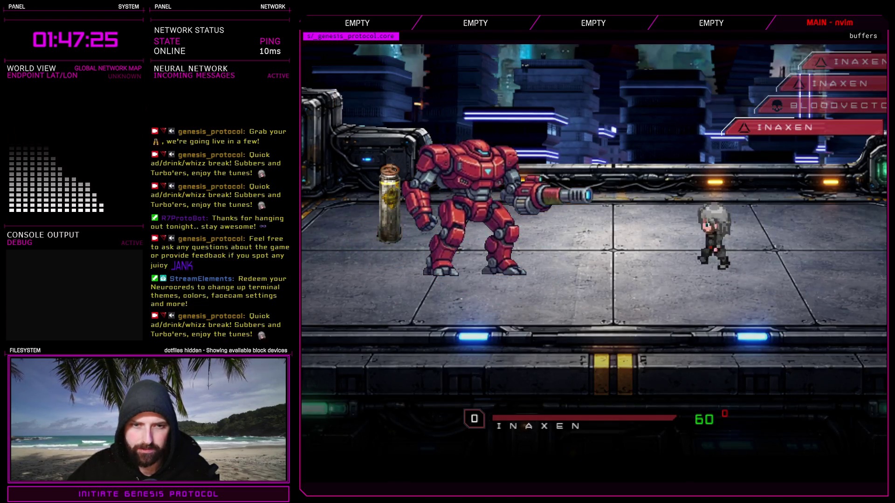
pyautogui.hotkey('alt', 'F4')
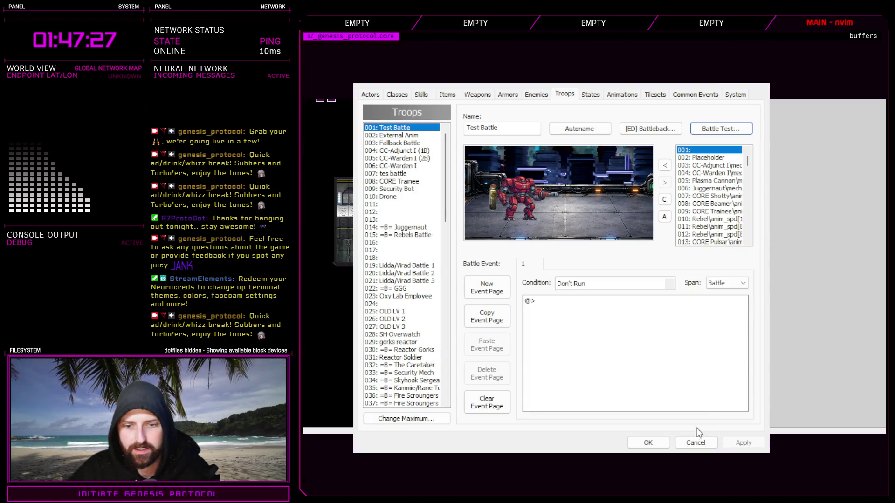
pyautogui.click(652, 442)
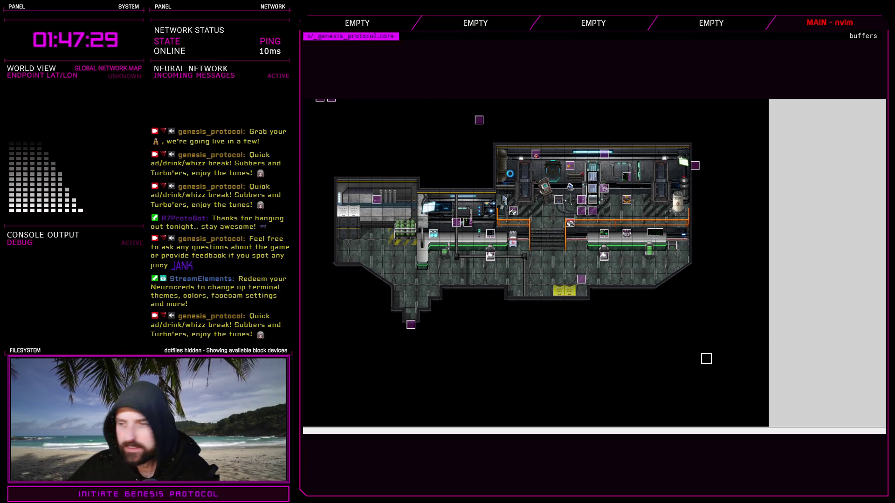
pyautogui.press('F11')
pyautogui.click(679, 284)
pyautogui.press('Return')
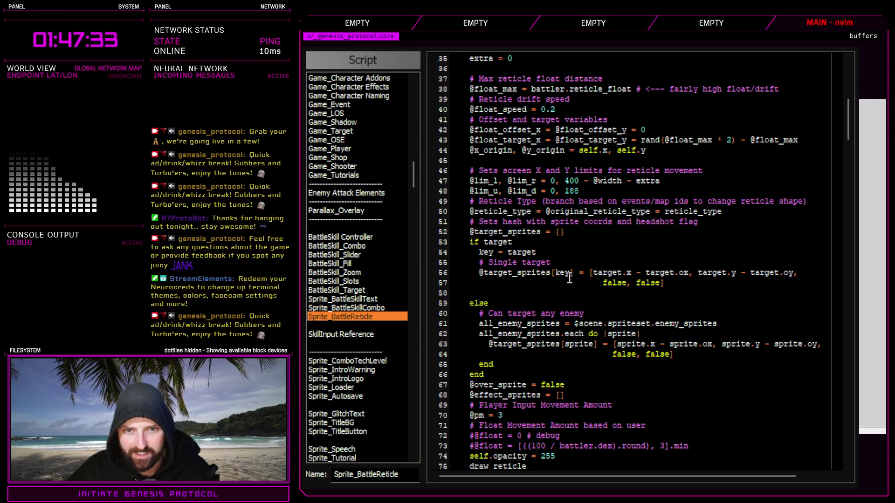
pyautogui.moveTo(476, 272)
pyautogui.mouseDown()
pyautogui.moveTo(573, 272)
pyautogui.moveTo(480, 273)
pyautogui.mouseUp()
pyautogui.hotkey('ctrl', 'c')
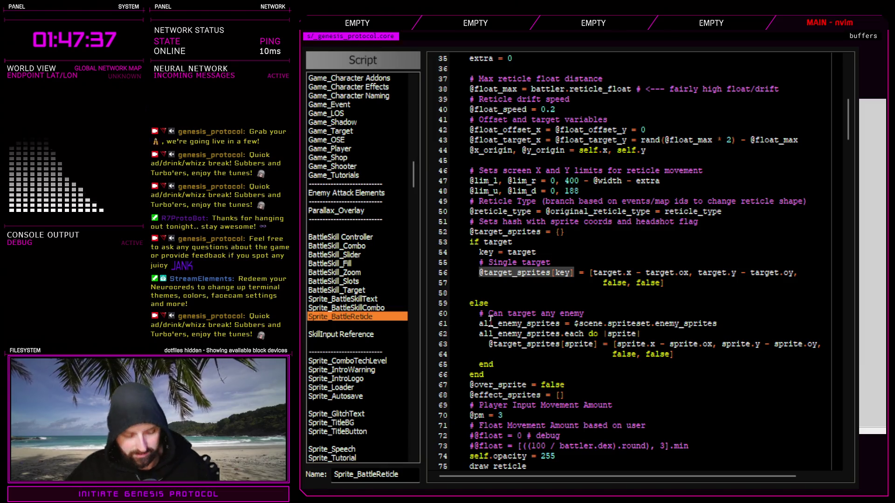
pyautogui.click(498, 294)
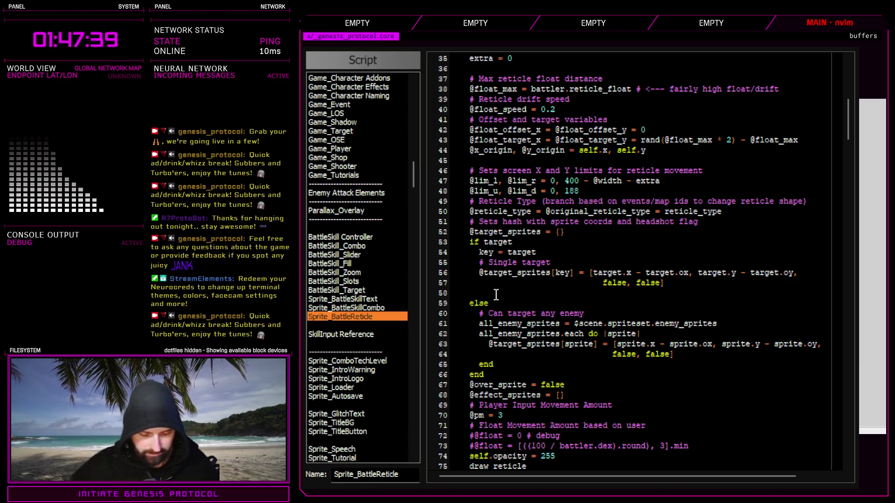
pyautogui.write('puts')
pyautogui.hotkey('ctrl', 'shift', 'v')
pyautogui.press('F12')
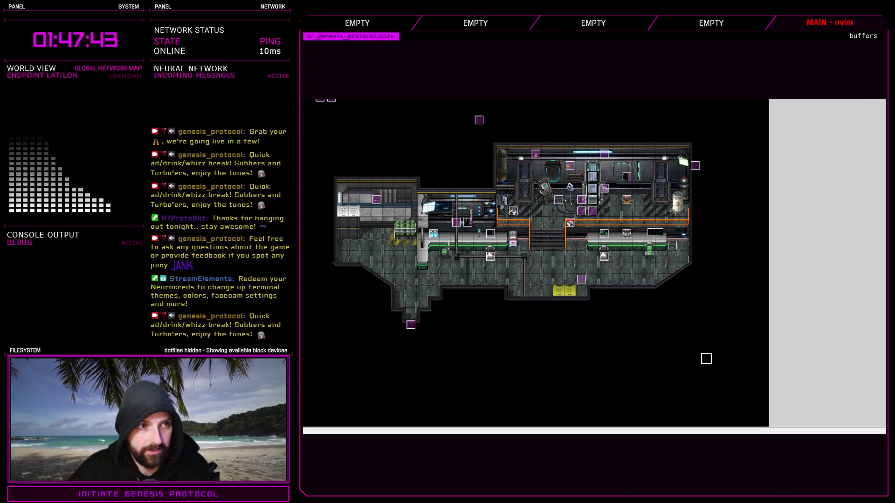
# Step: Run the Test Battle, aim a skill at the Bloodvector Mech, and see [88, 64, false, false] printed
pyautogui.hotkey('alt', 'F4')
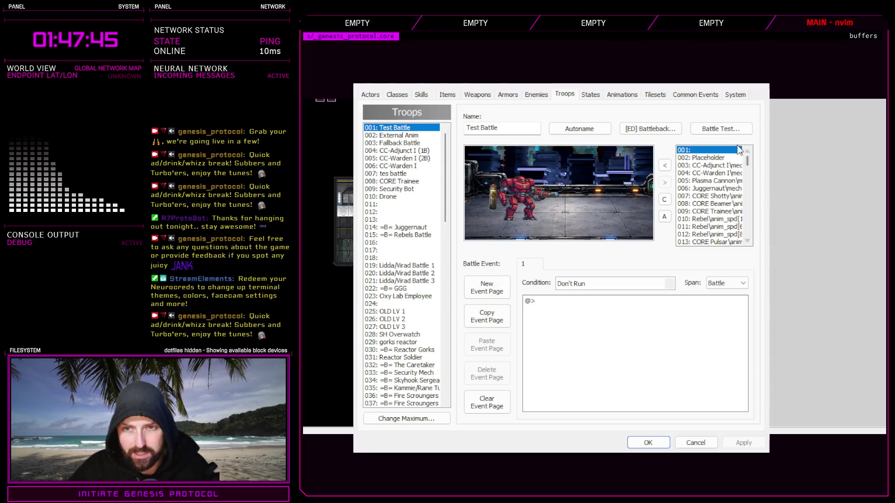
pyautogui.press('Return')
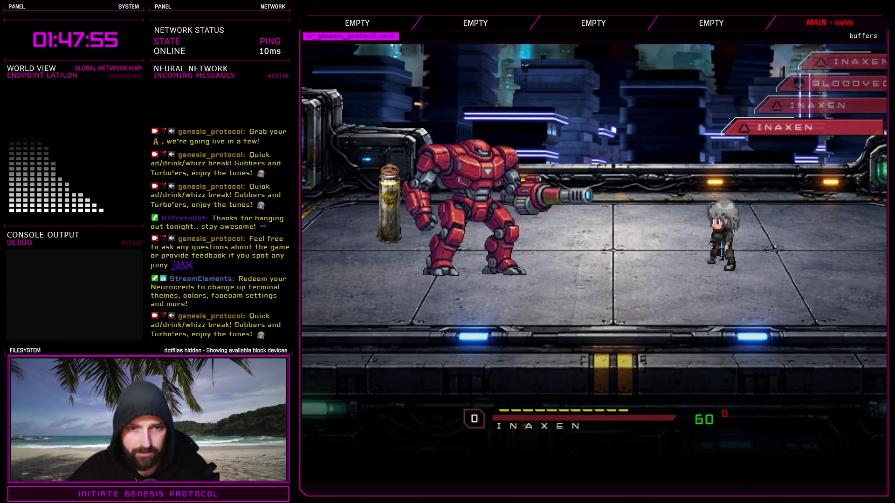
pyautogui.press('Return')
pyautogui.press('Down')
pyautogui.press('Return')
pyautogui.press('Right')
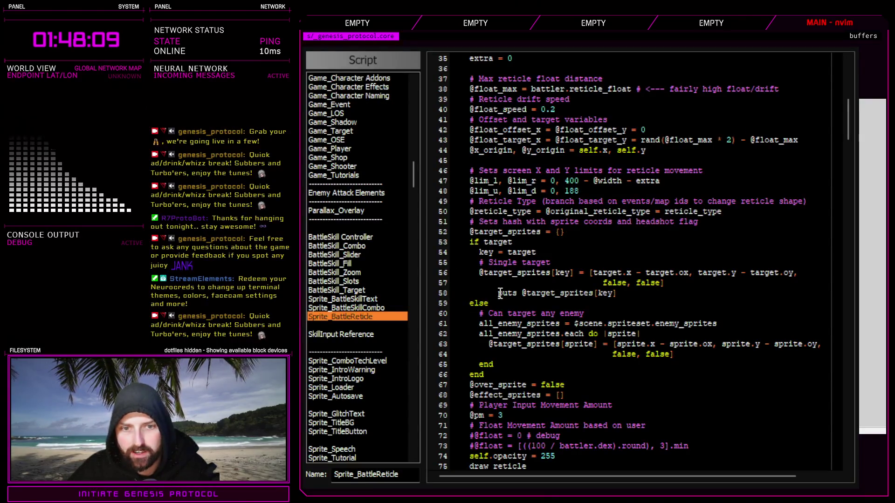
pyautogui.moveTo(596, 289); pyautogui.dragTo(522, 289)
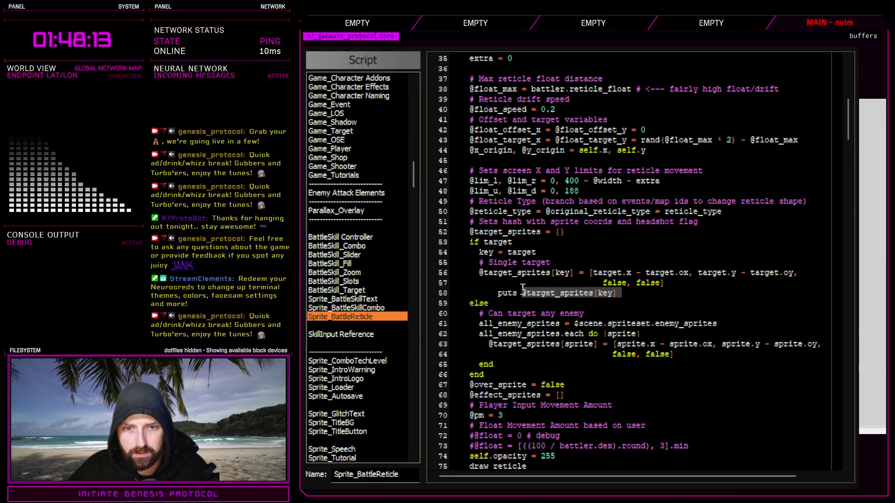
pyautogui.moveTo(523, 288); pyautogui.dragTo(396, 289)
pyautogui.press('BackSpace')
pyautogui.press('BackSpace')
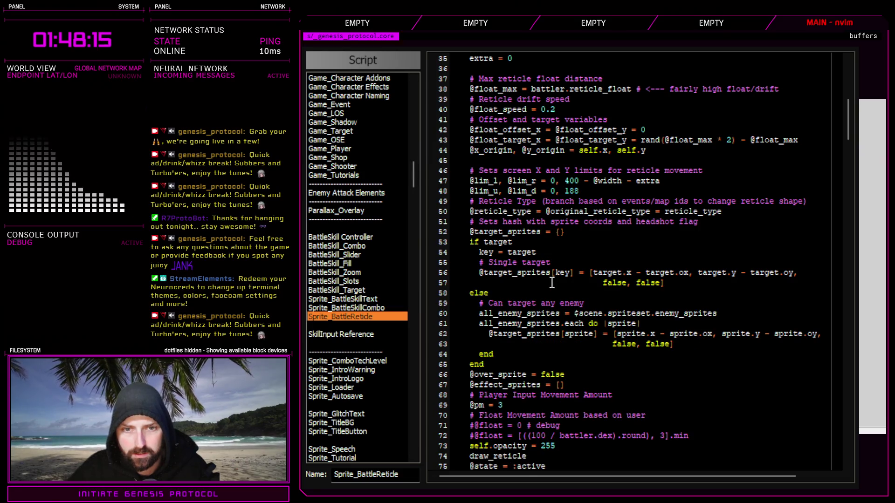
pyautogui.doubleClick(562, 273)
pyautogui.write('target')
pyautogui.moveTo(538, 252); pyautogui.dragTo(443, 253)
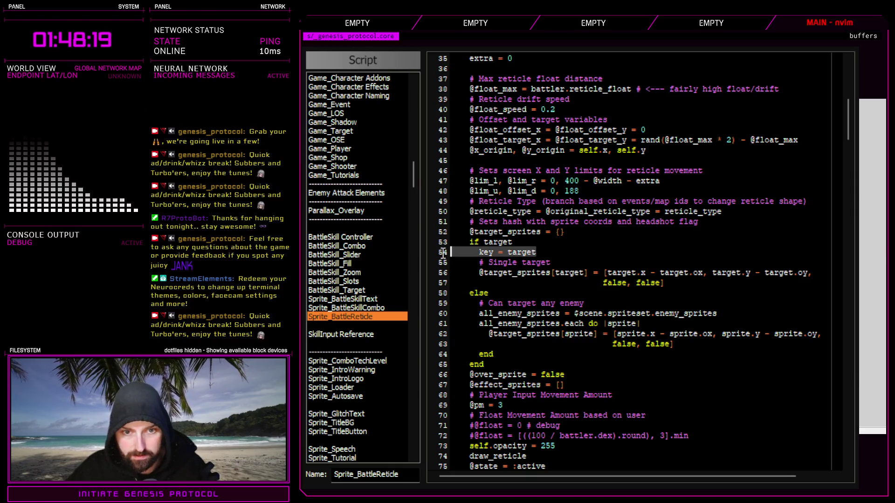
pyautogui.press('BackSpace')
pyautogui.press('BackSpace')
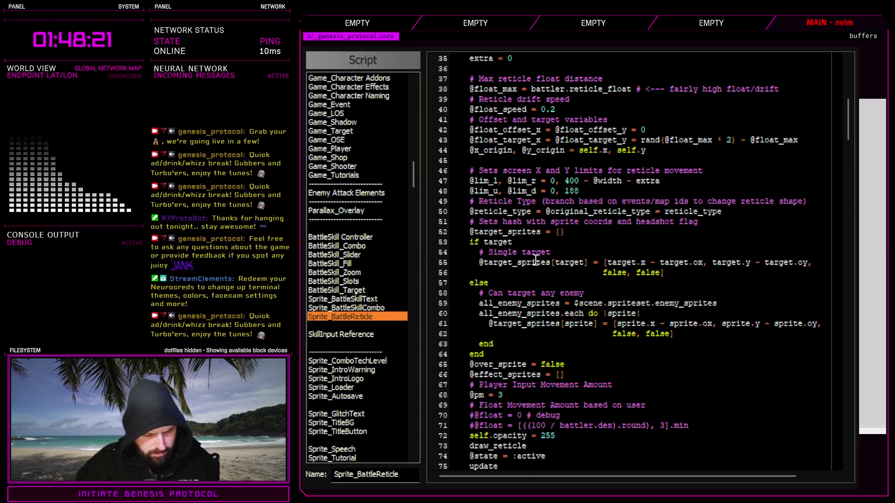
# Step: Start a Find search in the script for occurrences of target
pyautogui.hotkey('ctrl', 'f')
pyautogui.write('ta')
pyautogui.press('Return')
pyautogui.press('Return')
pyautogui.press('Return')
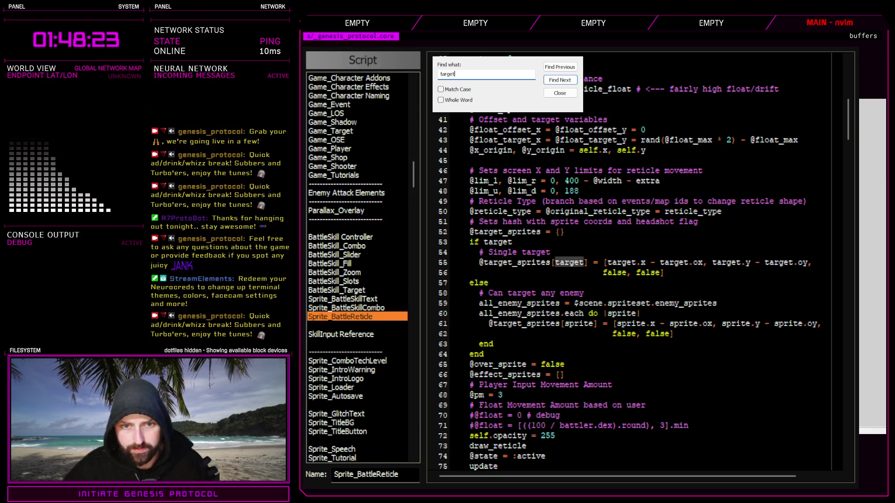
# Step: Step through the remaining target matches in Sprite_BattleReticle
pyautogui.press('Return')
pyautogui.press('Return')
pyautogui.press('Return')
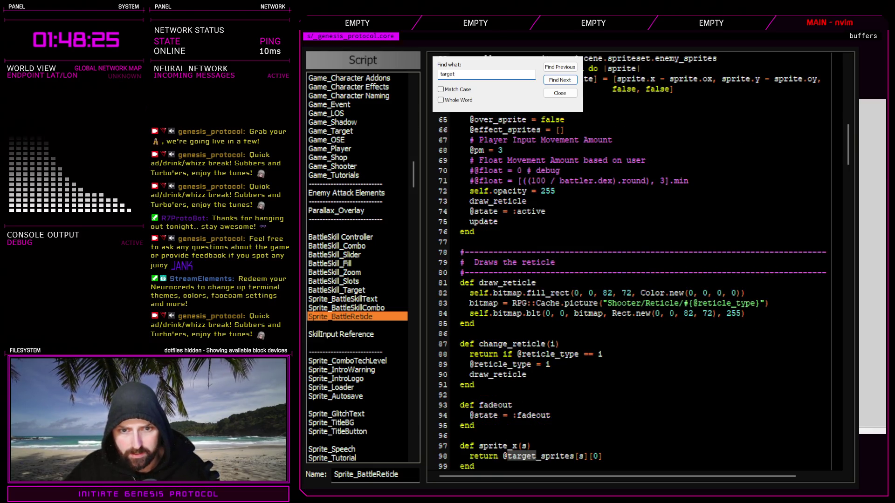
pyautogui.press('Return')
pyautogui.press('Return')
pyautogui.press('Return')
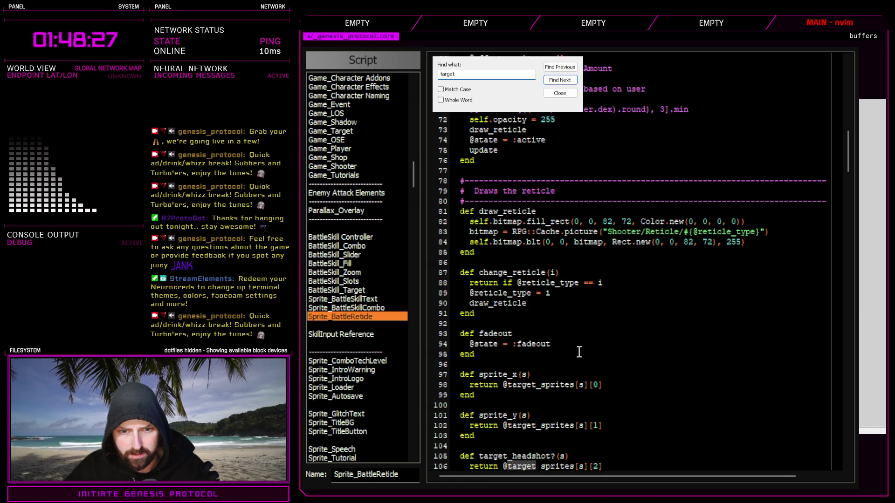
pyautogui.press('Return')
pyautogui.press('Return')
pyautogui.press('Return')
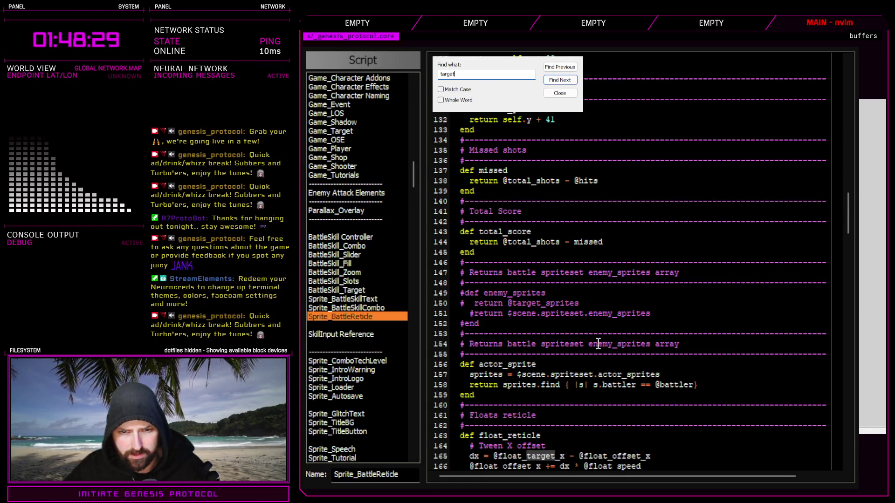
pyautogui.press('Return')
pyautogui.press('Return')
pyautogui.press('Return')
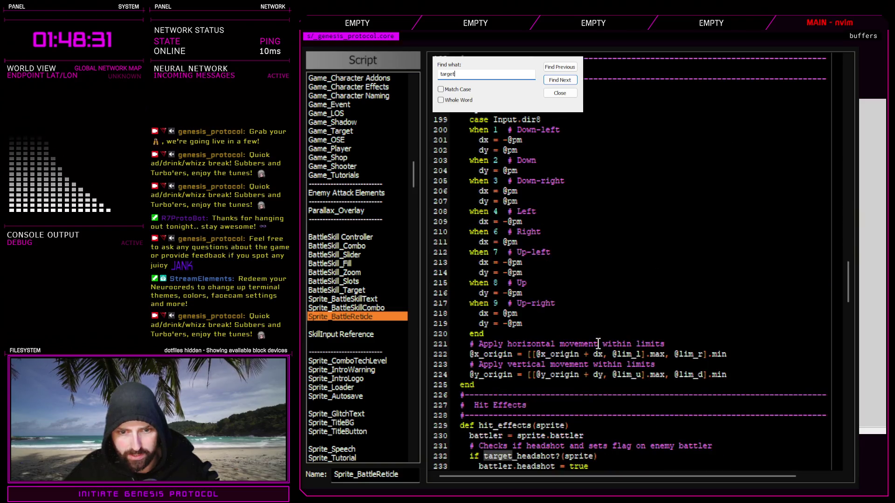
pyautogui.press('Return')
pyautogui.press('Return')
pyautogui.press('Return')
pyautogui.press('Return')
pyautogui.press('Return')
pyautogui.press('Return')
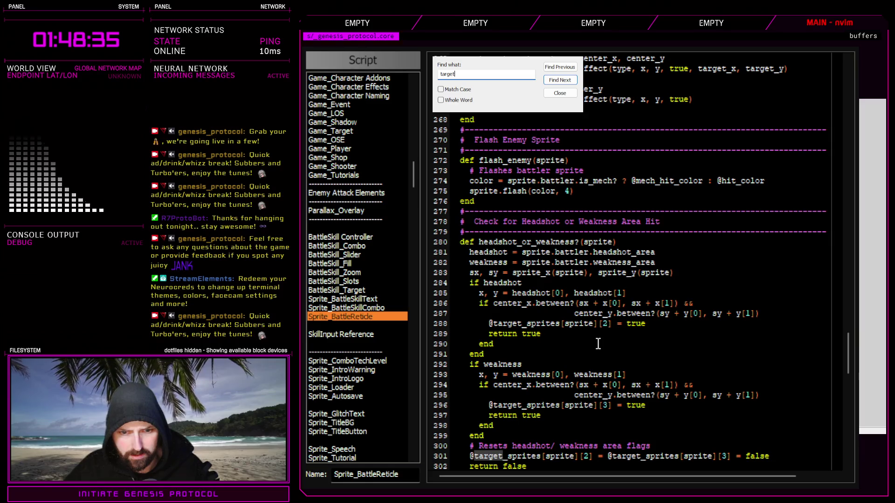
pyautogui.press('Return')
pyautogui.press('Return')
pyautogui.press('Return')
pyautogui.press('Return')
pyautogui.press('Return')
pyautogui.press('Return')
pyautogui.press('Return')
pyautogui.press('Return')
pyautogui.press('Return')
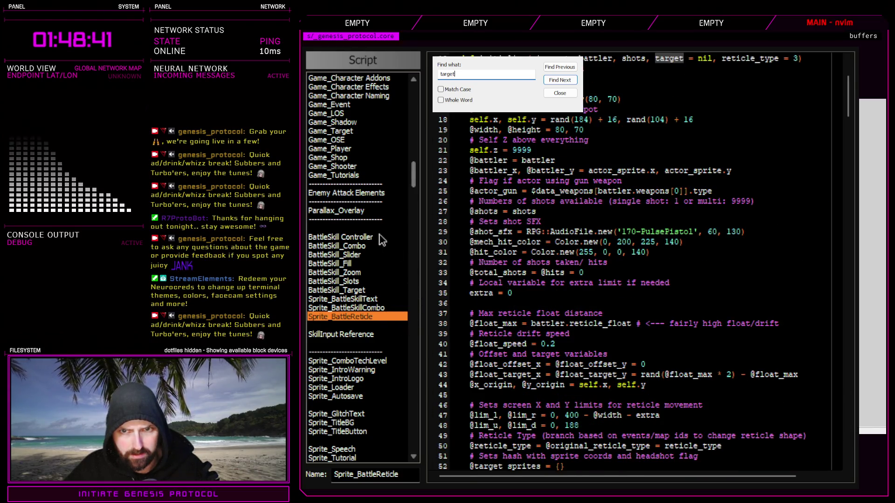
# Step: Find 'def sprite' and review the sprite_x and sprite_y helper definitions
pyautogui.write('def sprite')
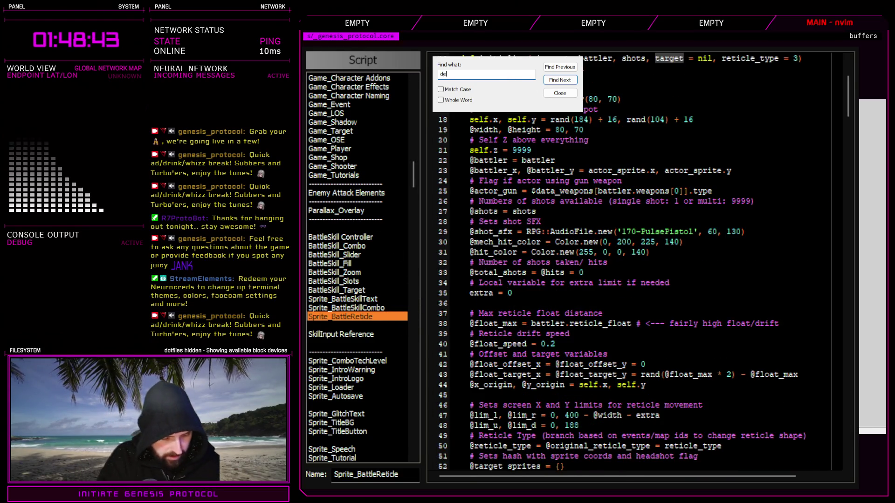
pyautogui.press('Return')
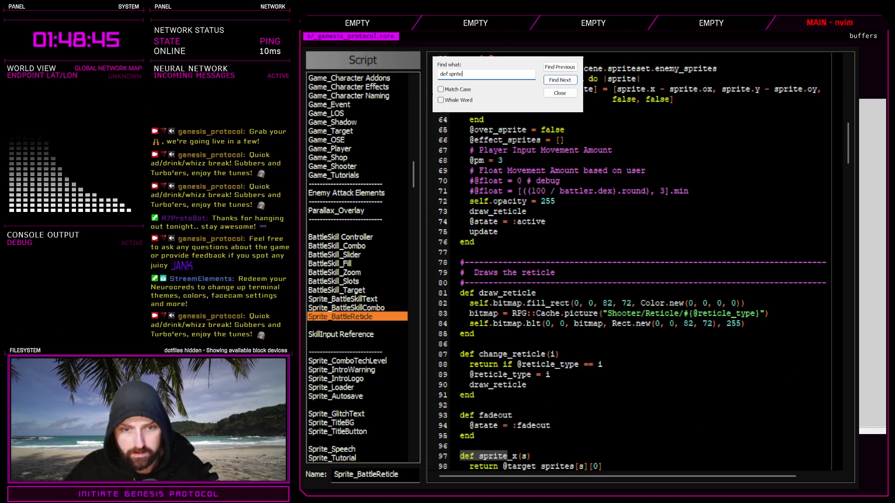
pyautogui.click(564, 80)
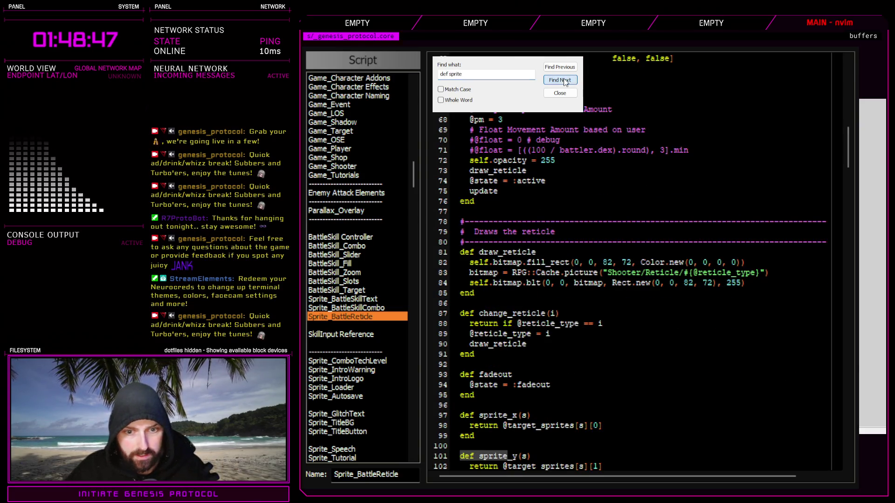
pyautogui.click(566, 94)
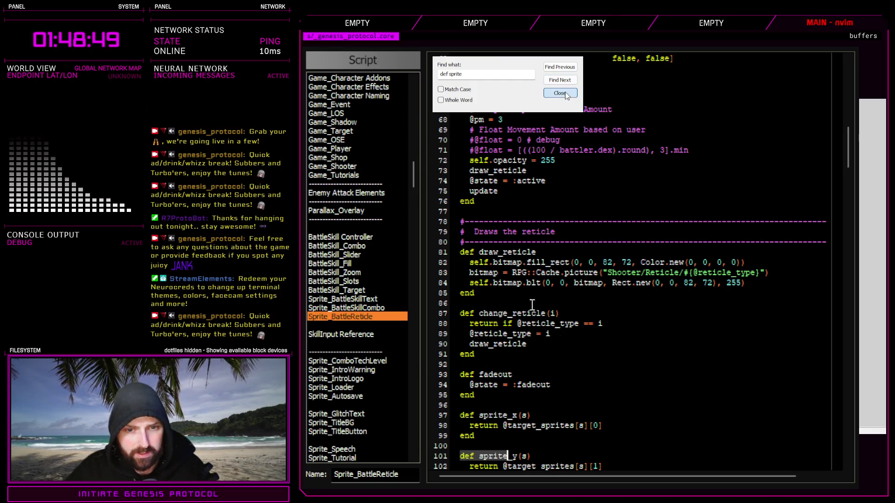
pyautogui.scroll(-2, 613, 459)
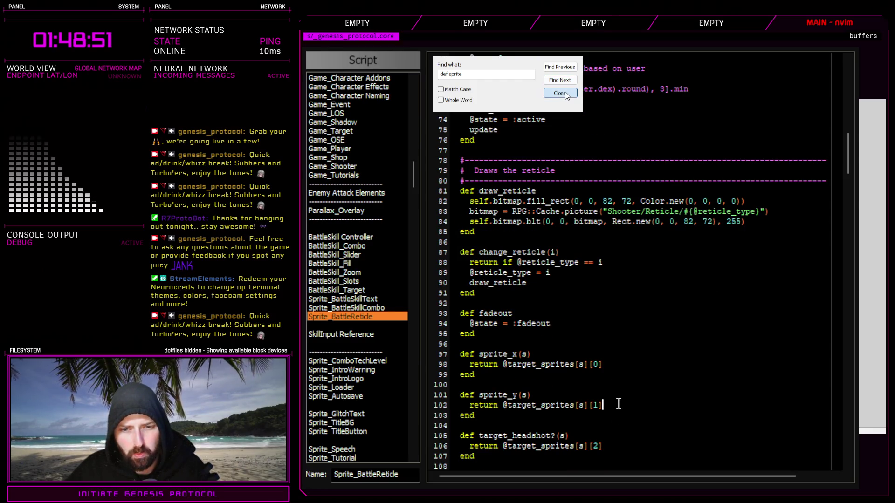
pyautogui.click(581, 405)
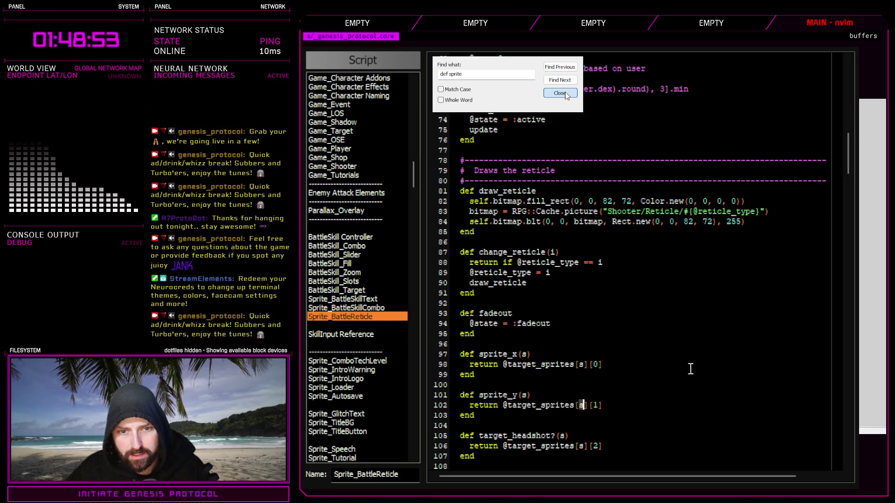
pyautogui.scroll(-10, 690, 369)
pyautogui.scroll(-15, 690, 369)
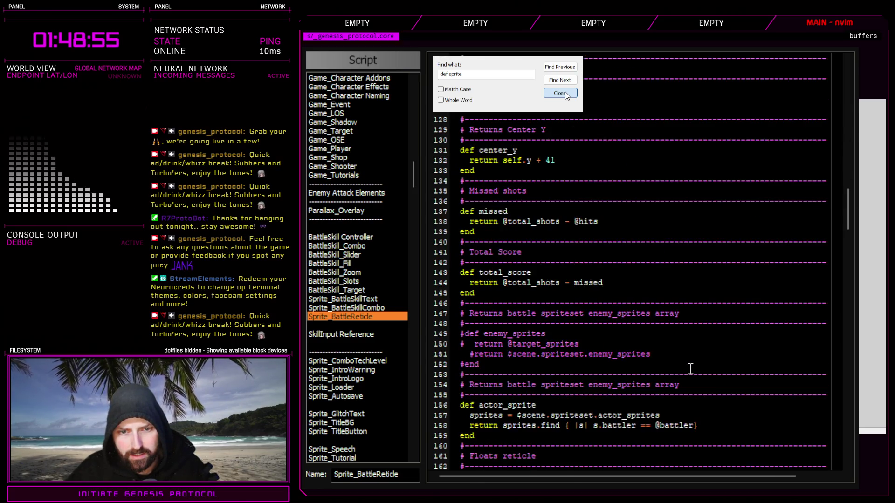
pyautogui.scroll(-20, 690, 369)
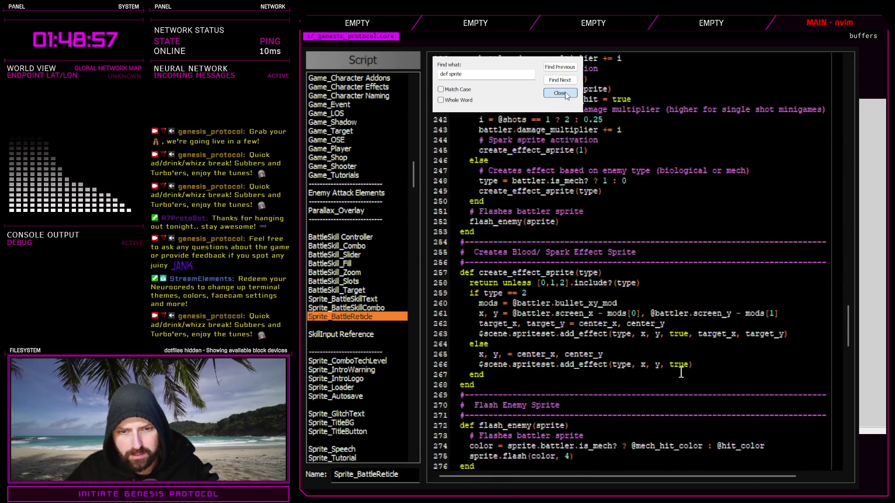
pyautogui.scroll(-14, 680, 372)
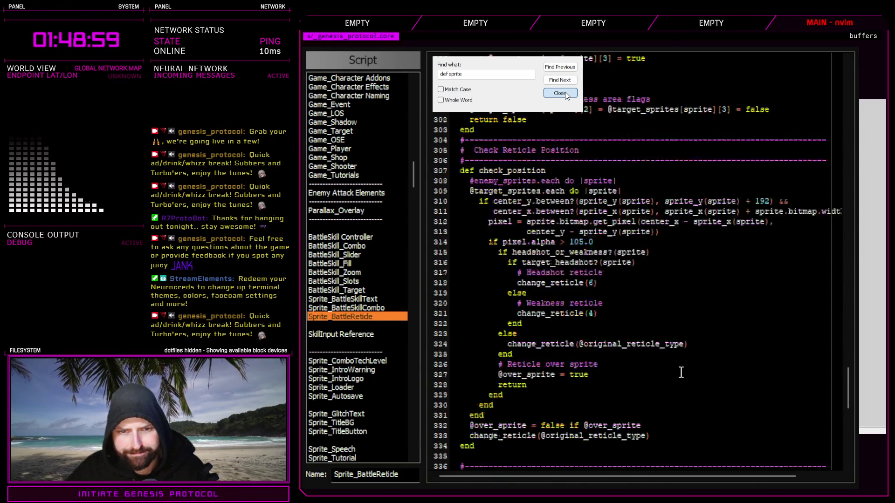
pyautogui.scroll(10, 672, 348)
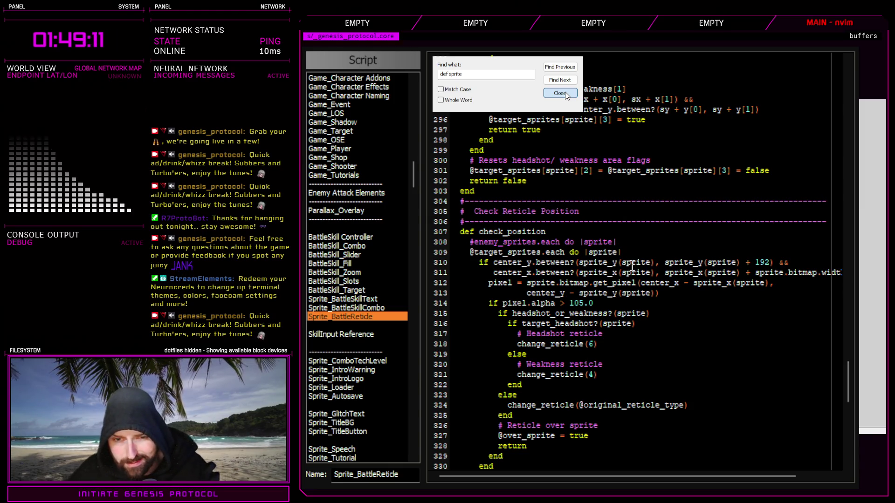
# Step: Rename check_position's loop variable on line 309 to s
pyautogui.doubleClick(597, 252)
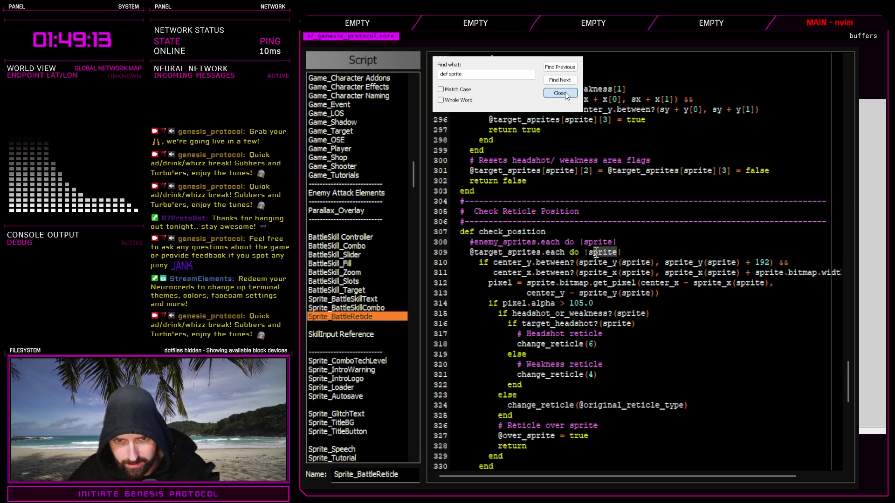
pyautogui.write('s')
pyautogui.moveTo(626, 262); pyautogui.dragTo(710, 261)
# Step: Replace sprite with s in check_position's sprite_y, sprite_x, bitmap, headshot_or_weakness? and target_headshot? calls
pyautogui.write('s), ')
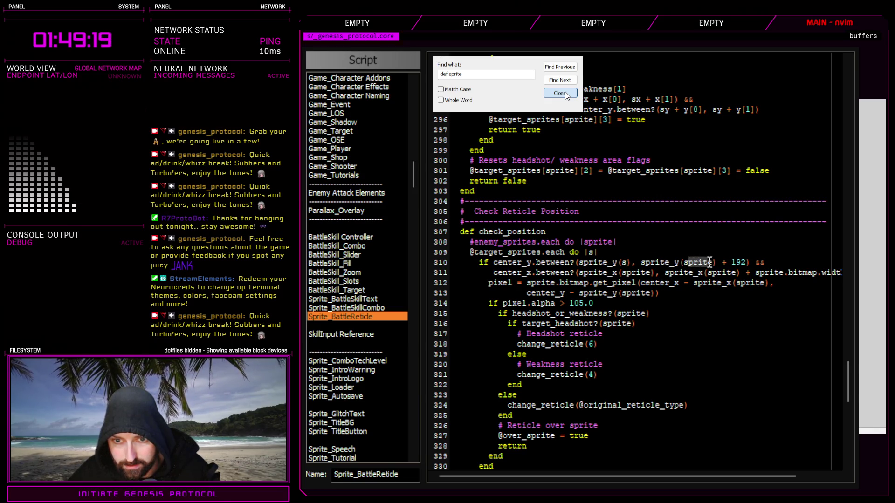
pyautogui.write('s')
pyautogui.moveTo(624, 273); pyautogui.dragTo(709, 272)
pyautogui.write('s), s')
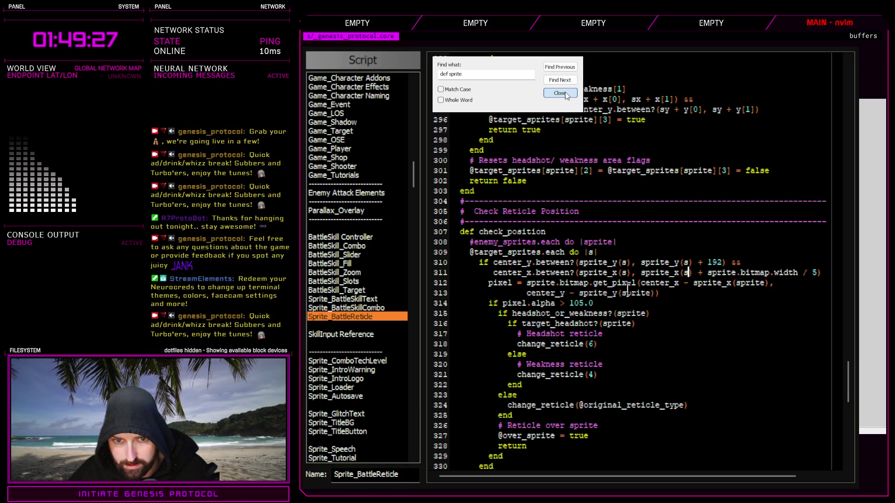
pyautogui.moveTo(708, 272)
pyautogui.mouseDown()
pyautogui.moveTo(734, 269)
pyautogui.moveTo(768, 283)
pyautogui.mouseUp()
pyautogui.write('s), s')
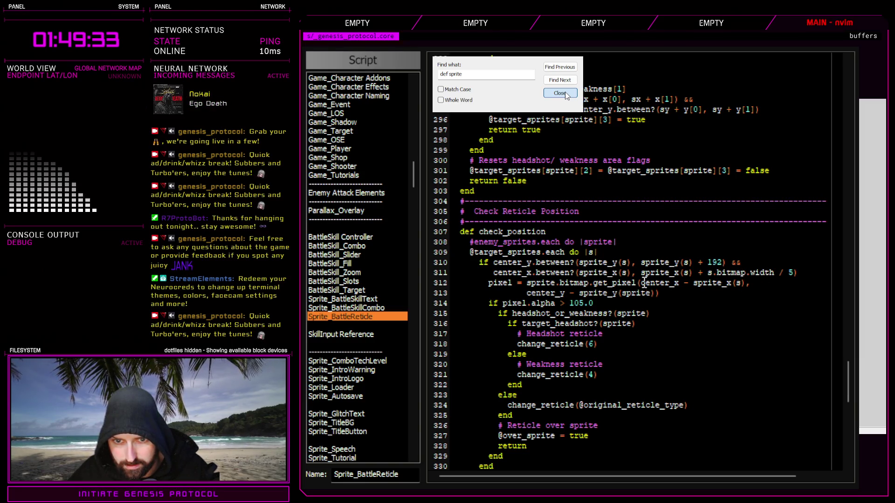
pyautogui.moveTo(625, 293); pyautogui.dragTo(649, 292)
pyautogui.write('s')
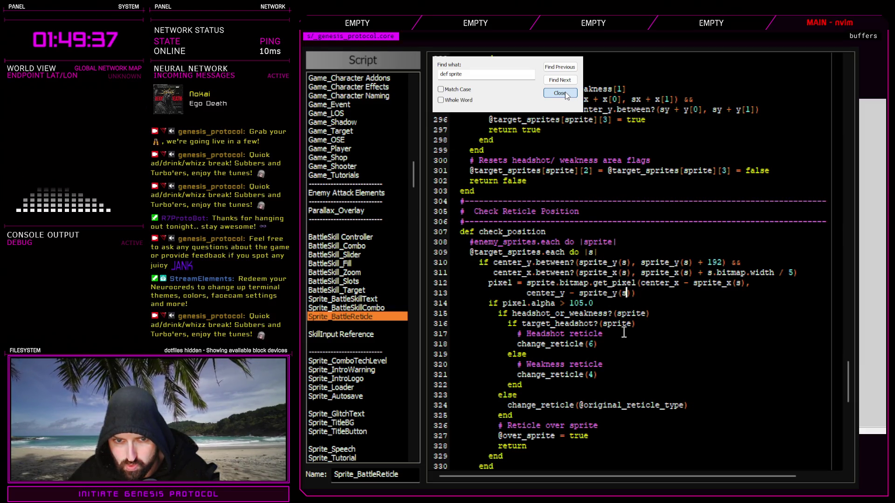
pyautogui.moveTo(620, 313); pyautogui.dragTo(644, 312)
pyautogui.write('s')
pyautogui.doubleClick(624, 323)
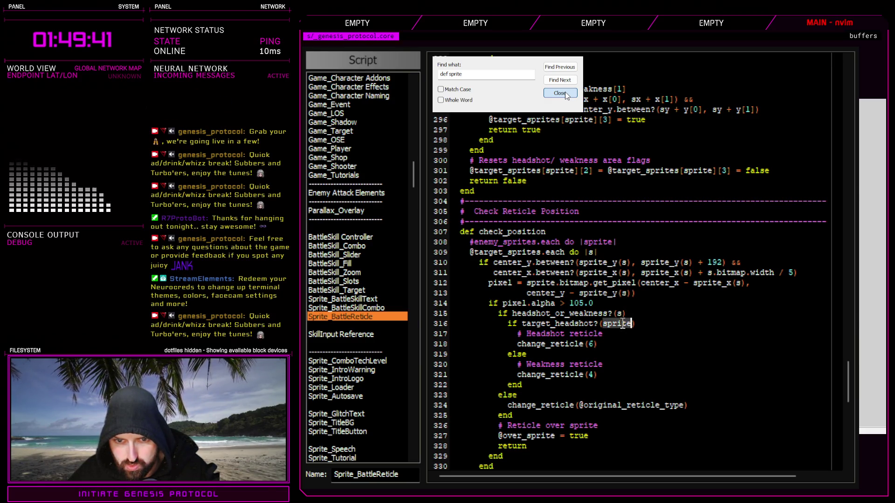
pyautogui.write('s')
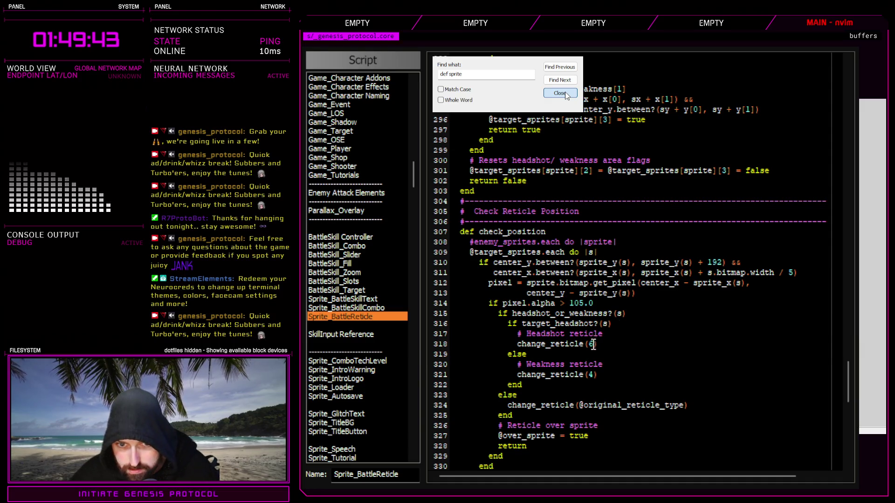
# Step: Search for leftover 'sprite' references, shorten the one on line 312 to s, and close the editor
pyautogui.scroll(-2, 567, 388)
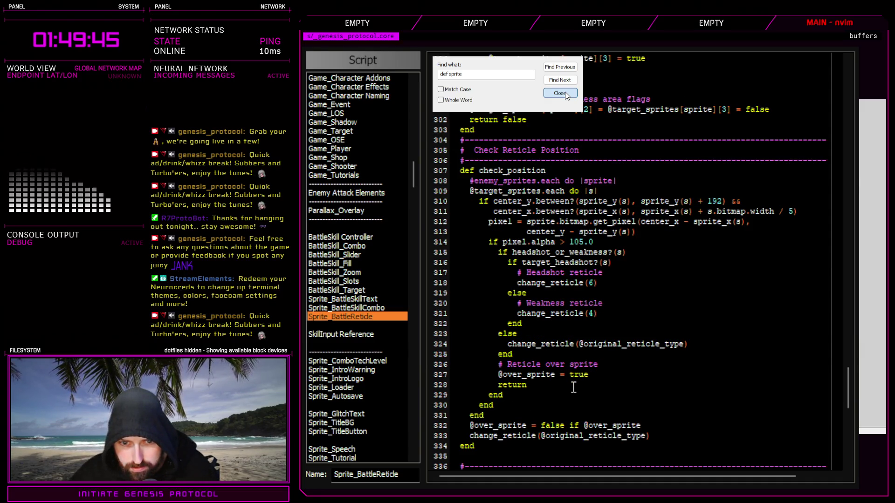
pyautogui.scroll(2, 574, 368)
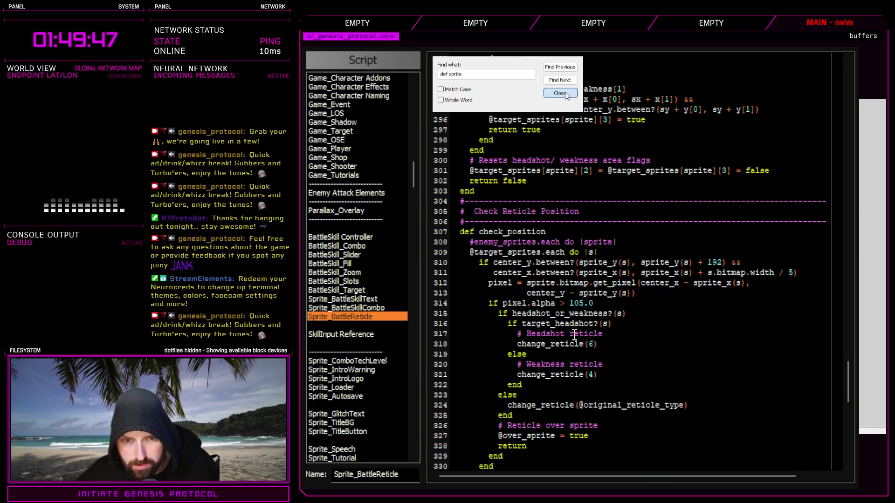
pyautogui.click(622, 251)
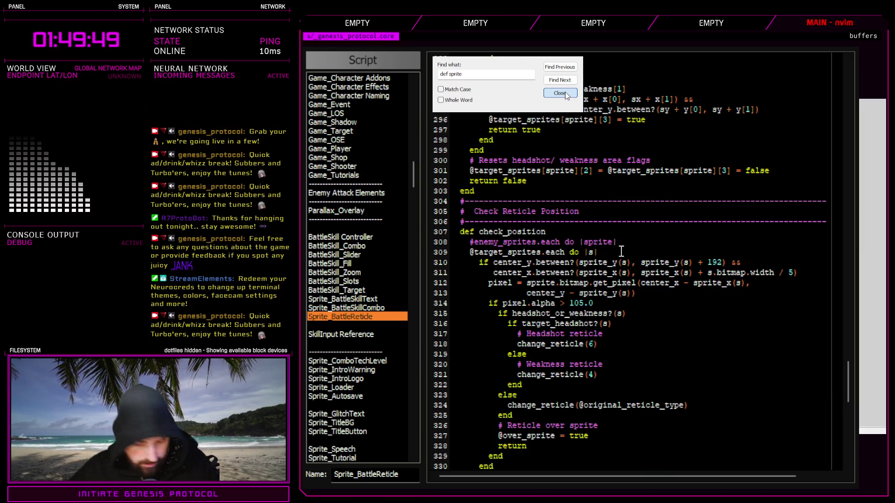
pyautogui.tripleClick(487, 74)
pyautogui.write('sprite')
pyautogui.press('Return')
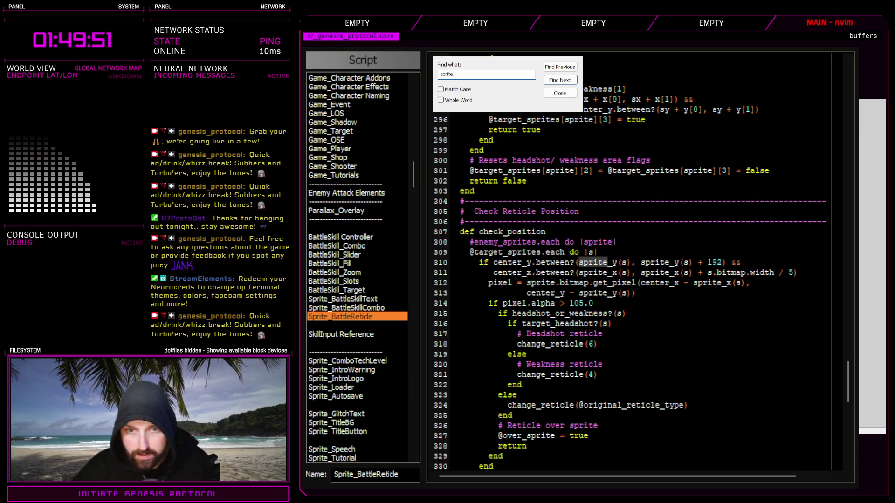
pyautogui.press('Return')
pyautogui.press('Return')
pyautogui.press('Return')
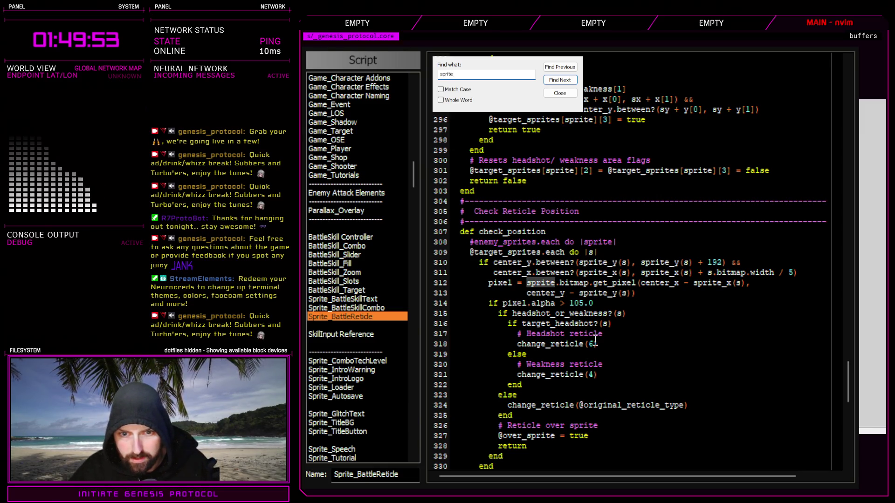
pyautogui.click(555, 283)
pyautogui.press('BackSpace')
pyautogui.press('BackSpace')
pyautogui.press('BackSpace')
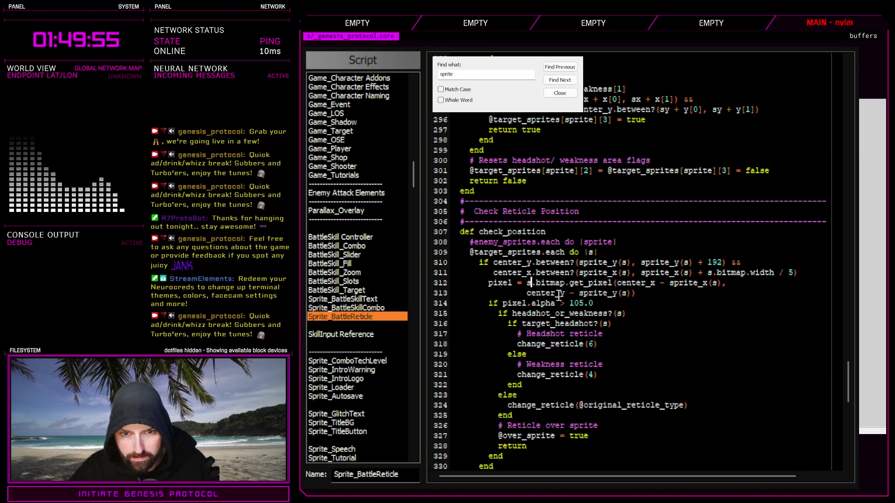
pyautogui.click(568, 80)
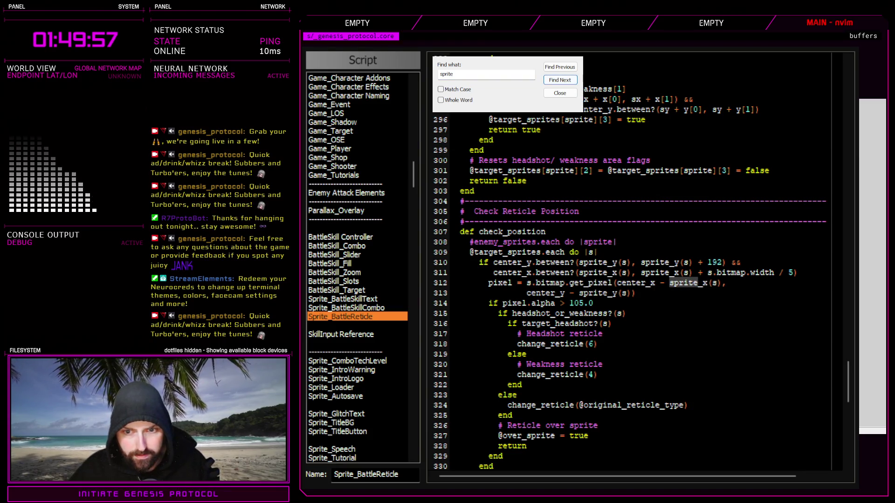
pyautogui.click(571, 83)
pyautogui.click(570, 83)
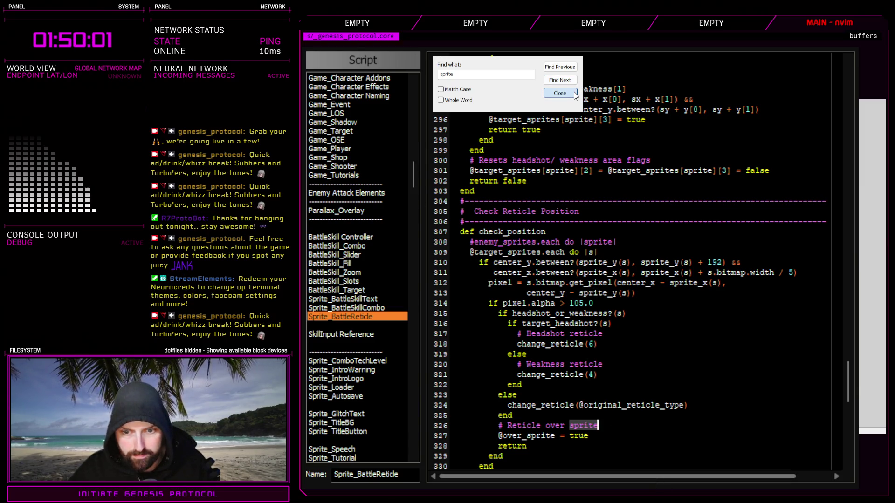
pyautogui.press('F12')
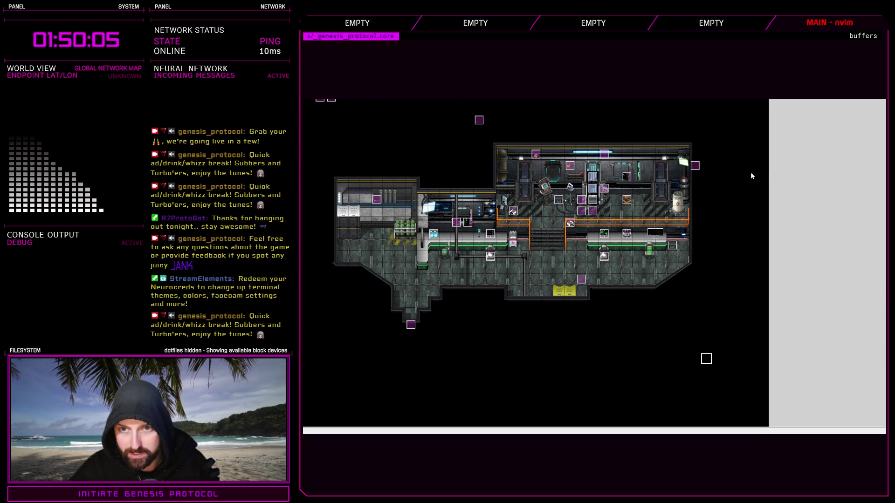
# Step: Run a test battle targeting the Flammable Tank, quit, close the database, and reopen Sprite_BattleReticle
pyautogui.press('F9')
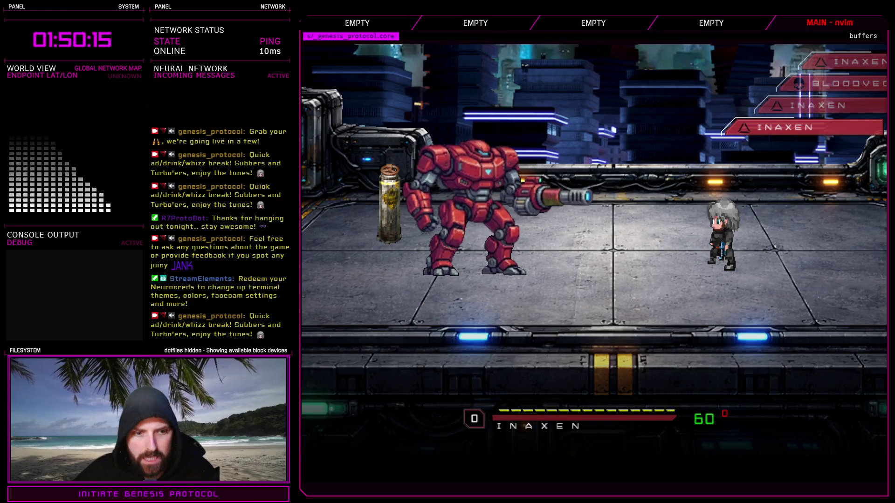
pyautogui.press('Return')
pyautogui.press('Down')
pyautogui.press('Return')
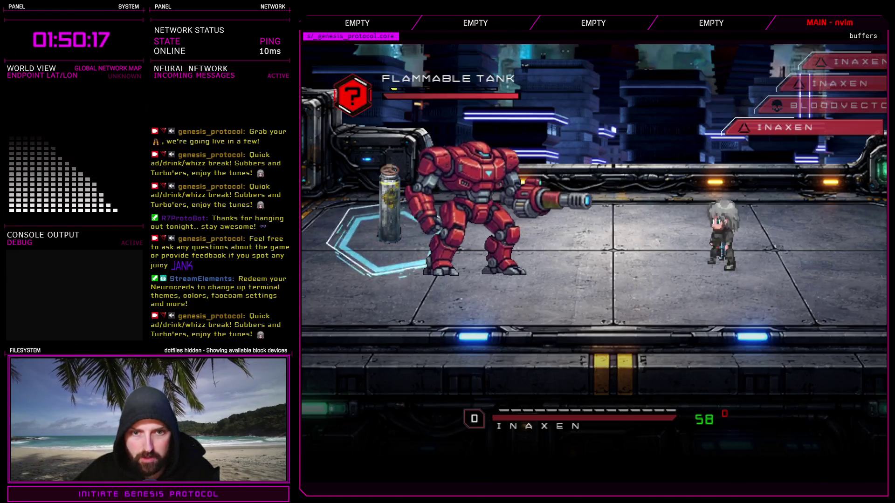
pyautogui.press('Down')
pyautogui.press('Return')
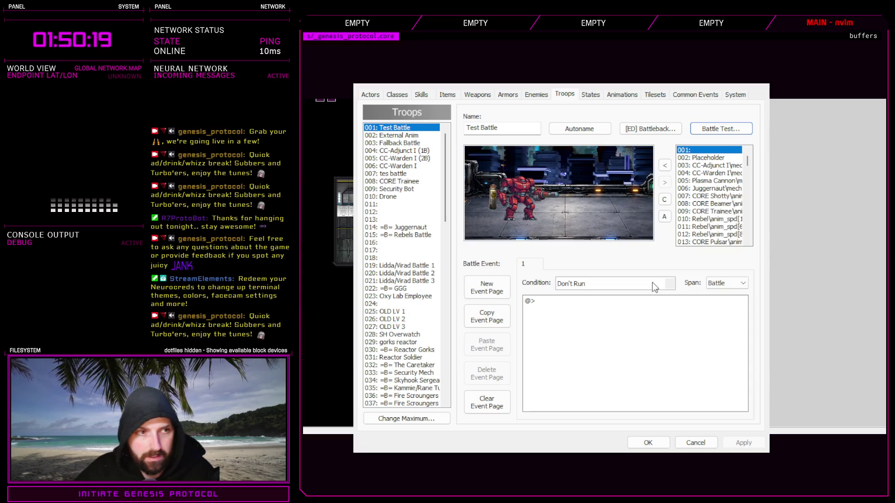
pyautogui.click(648, 443)
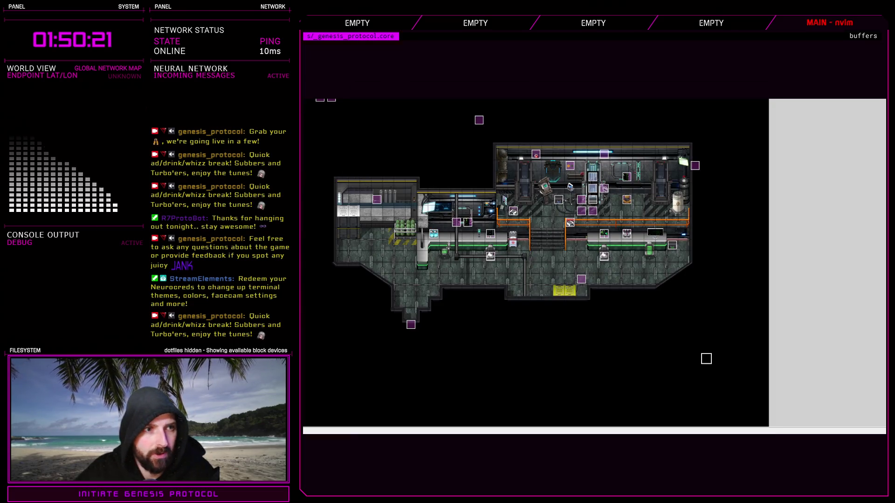
pyautogui.press('F11')
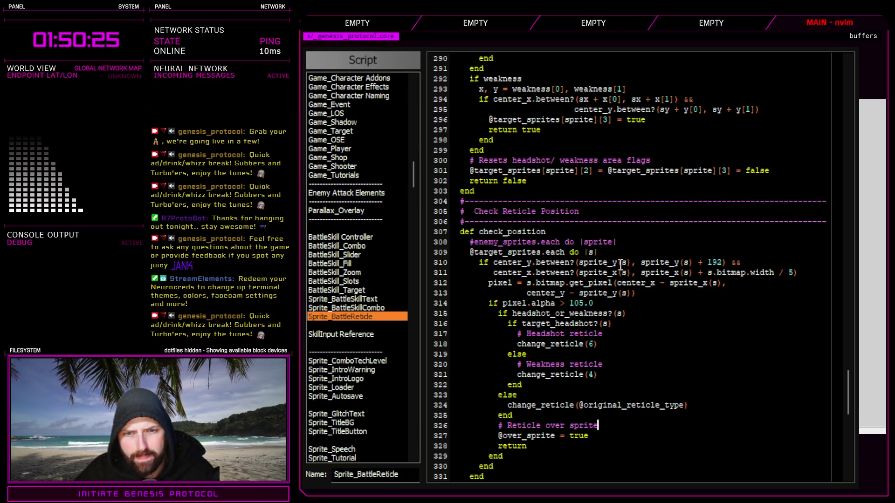
pyautogui.click(622, 263)
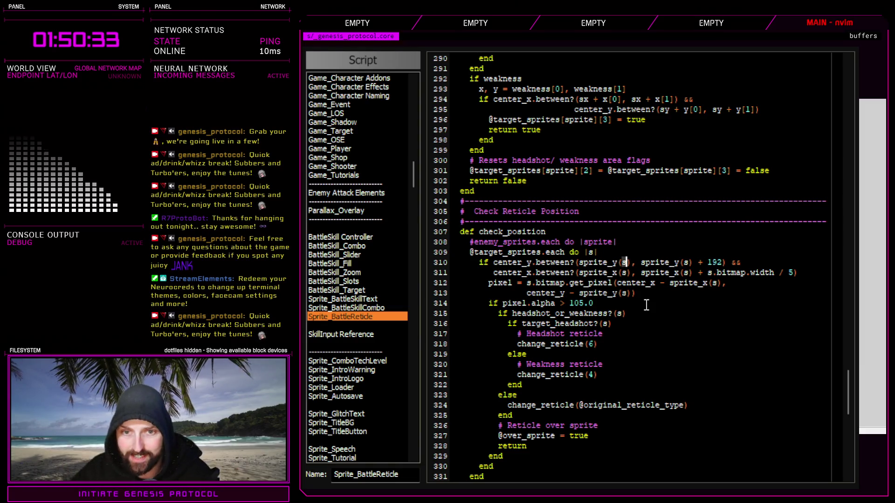
pyautogui.scroll(4, 640, 328)
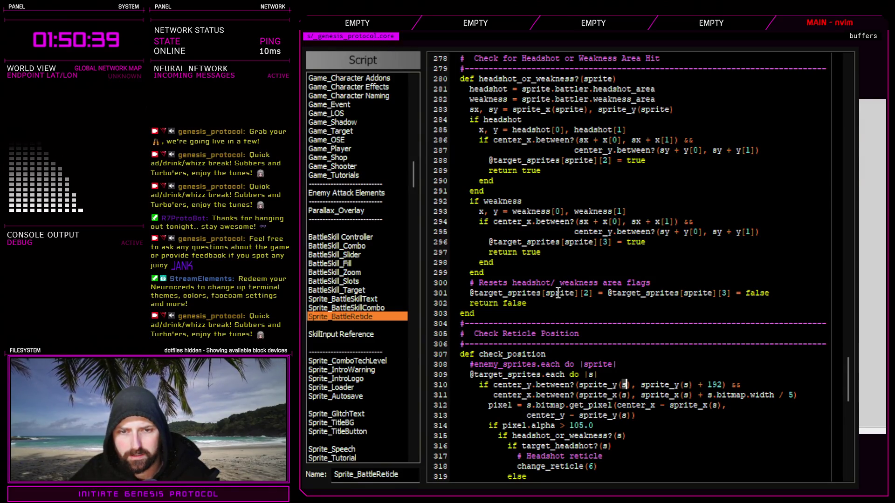
pyautogui.scroll(6, 567, 362)
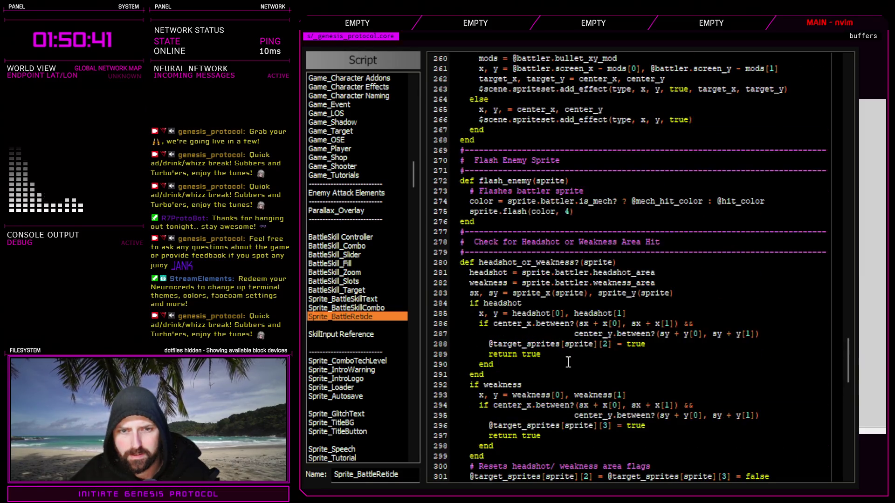
pyautogui.scroll(-4, 568, 362)
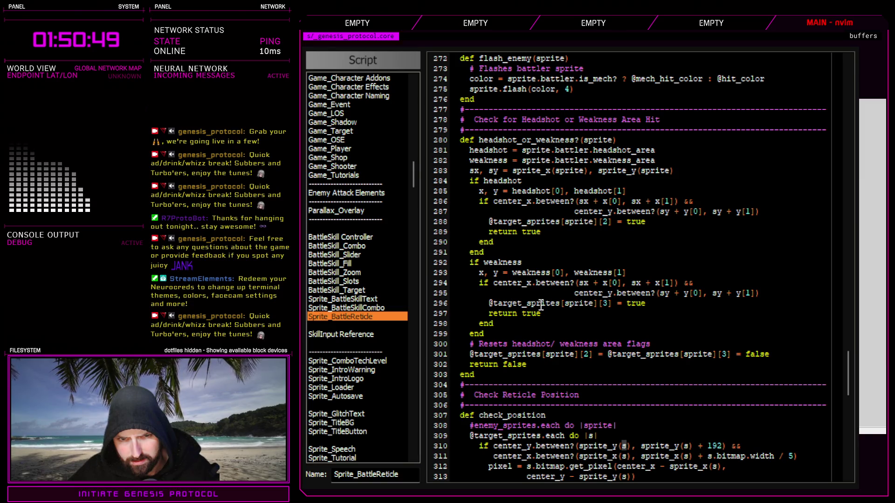
pyautogui.doubleClick(540, 304)
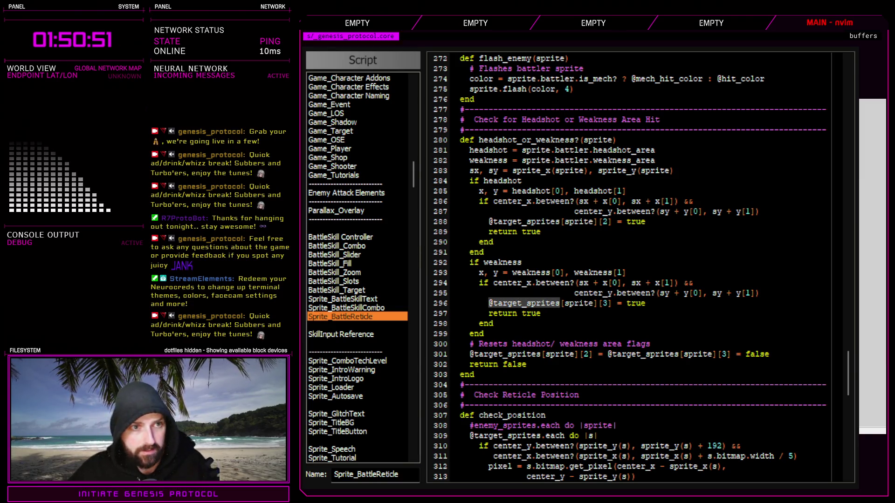
pyautogui.hotkey('ctrl', 'f')
pyautogui.click(563, 71)
pyautogui.click(564, 71)
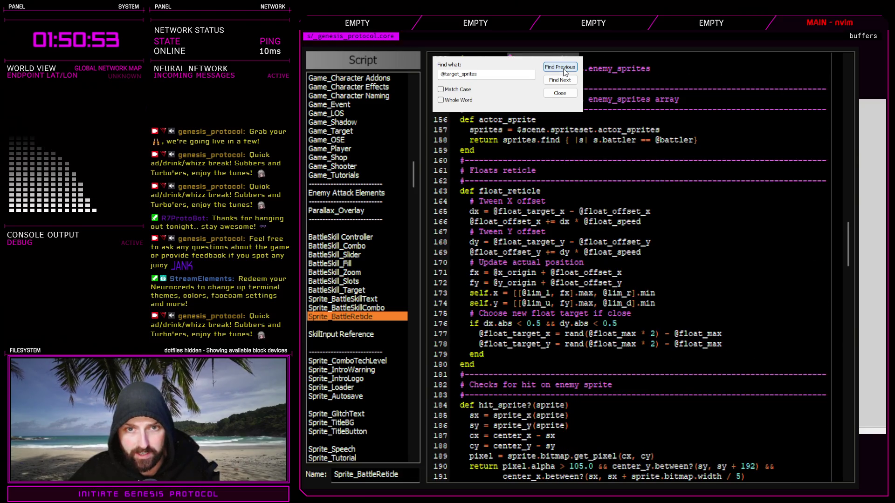
pyautogui.click(564, 71)
pyautogui.click(564, 71)
pyautogui.click(564, 71)
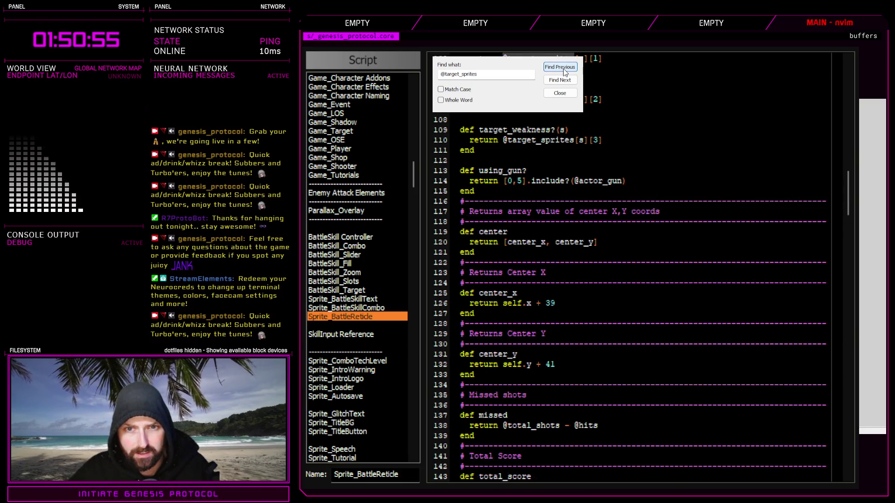
pyautogui.click(564, 71)
pyautogui.click(564, 71)
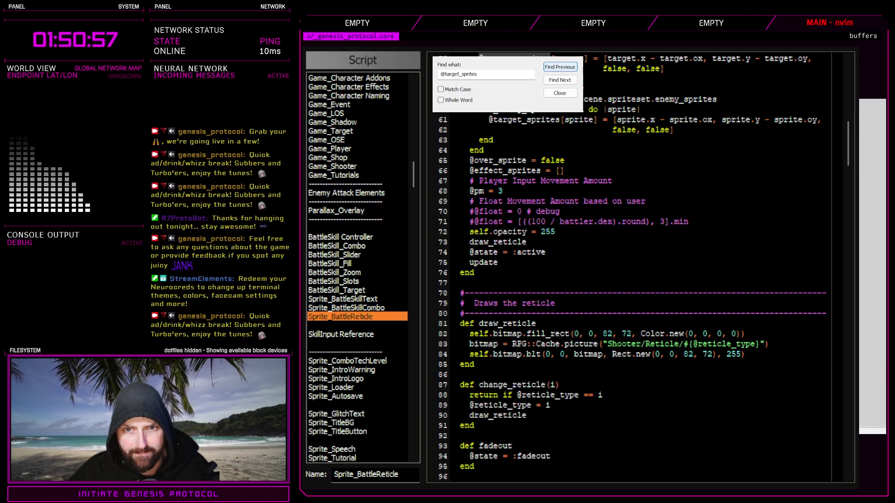
pyautogui.click(564, 71)
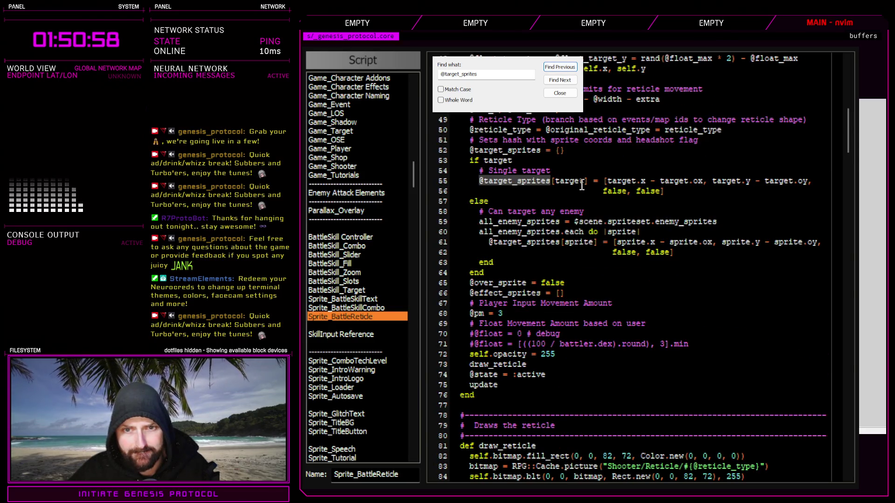
pyautogui.click(572, 82)
pyautogui.click(571, 82)
pyautogui.scroll(-8, 532, 337)
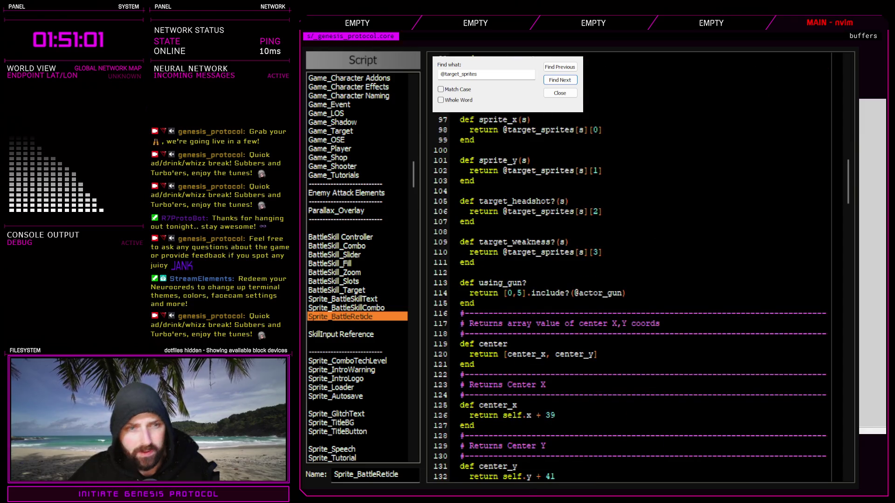
pyautogui.scroll(-6, 577, 261)
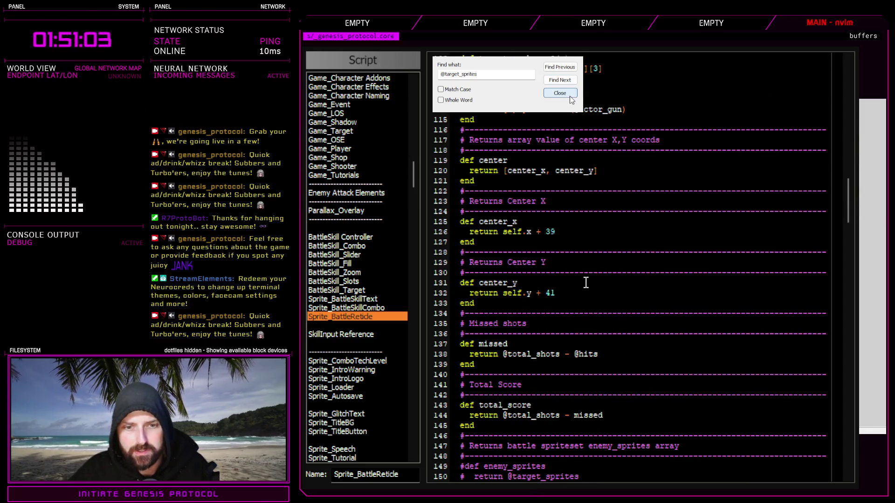
pyautogui.scroll(-8, 588, 286)
pyautogui.scroll(-6, 594, 293)
pyautogui.scroll(20, 578, 326)
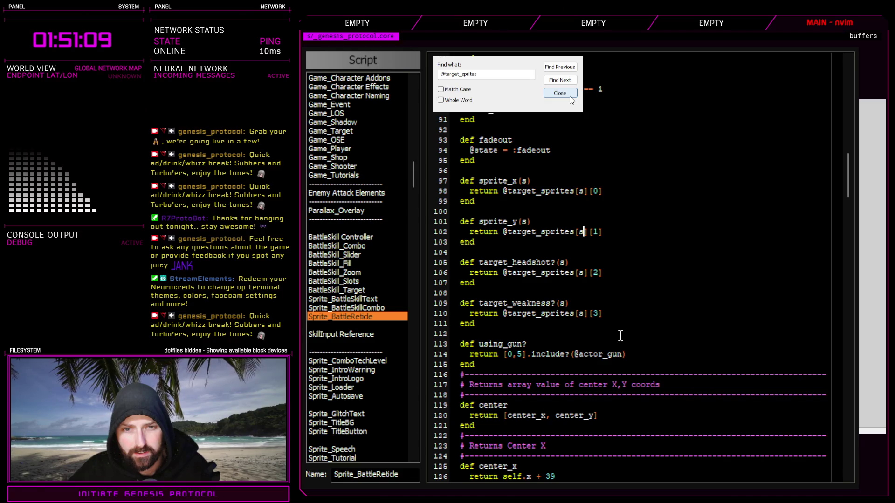
pyautogui.write('[0]')
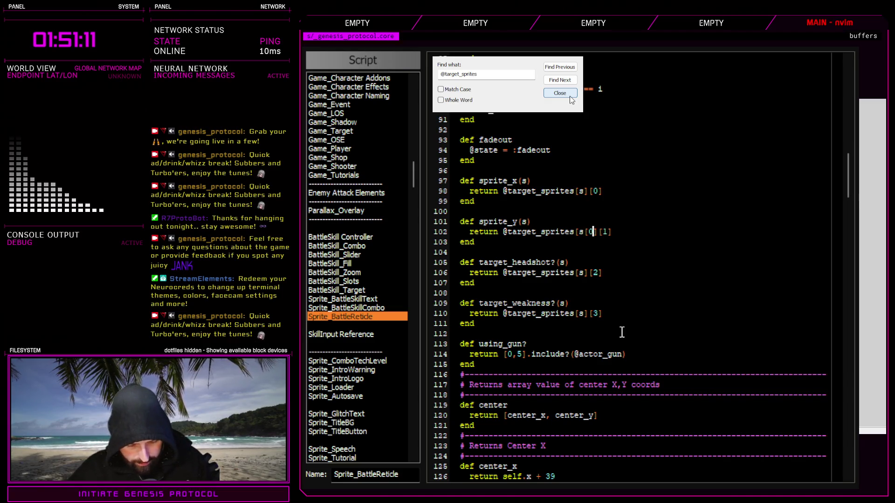
pyautogui.click(585, 192)
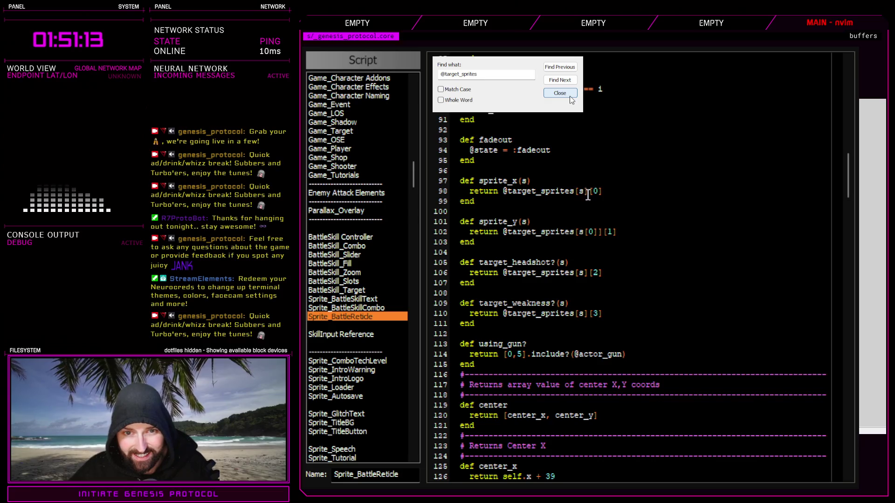
pyautogui.write('[0]')
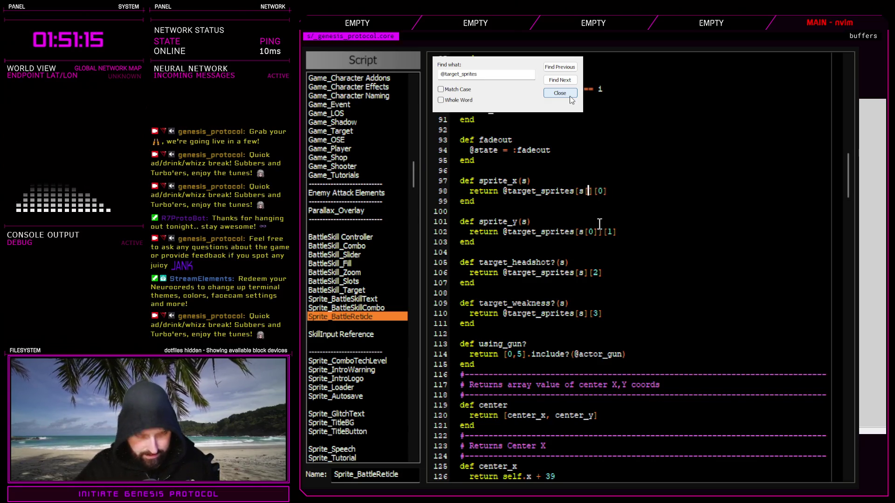
pyautogui.press('F12')
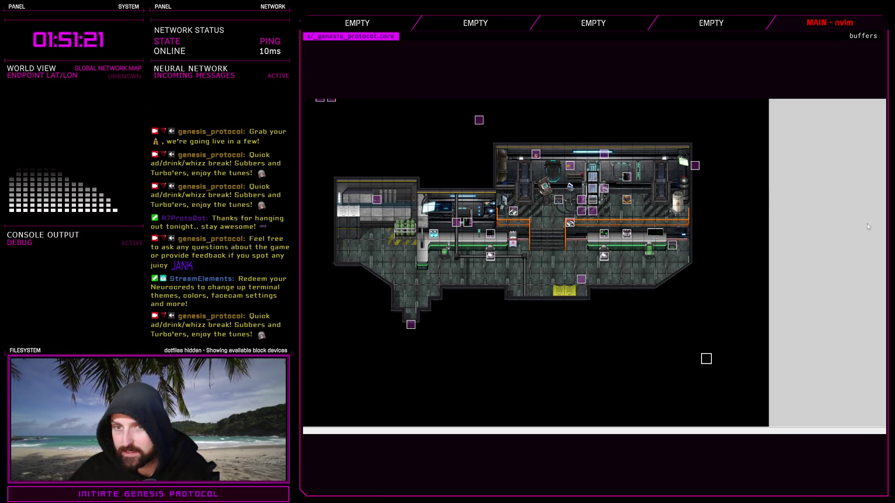
# Step: Battle-test the Test Battle troop again until it crashes, then view the error backtrace
pyautogui.hotkey('alt', 'F4')
pyautogui.press('Return')
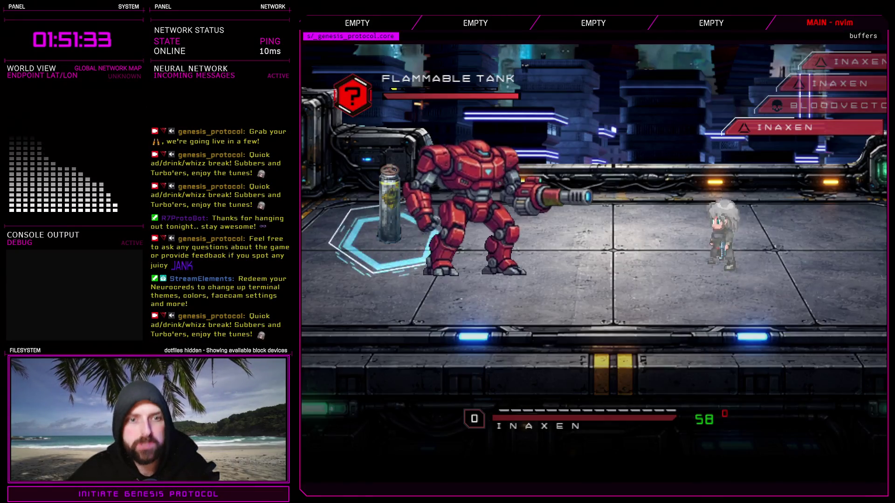
pyautogui.hotkey('alt', 'F4')
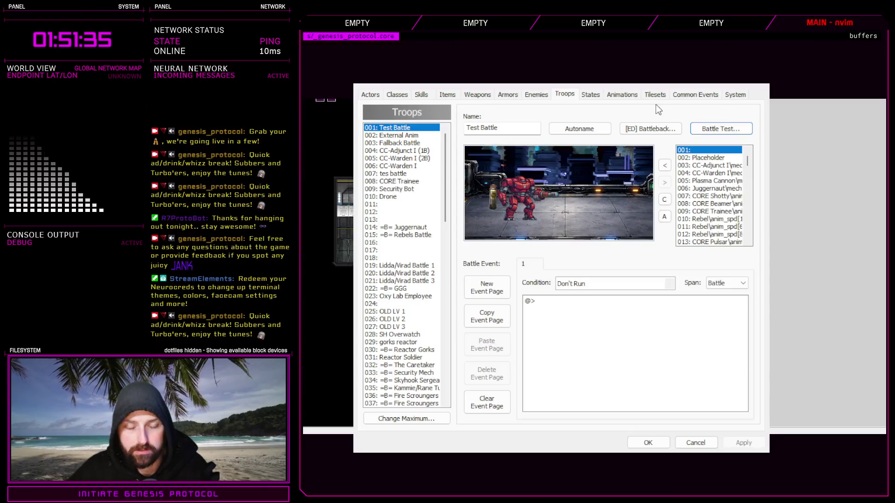
pyautogui.click(637, 447)
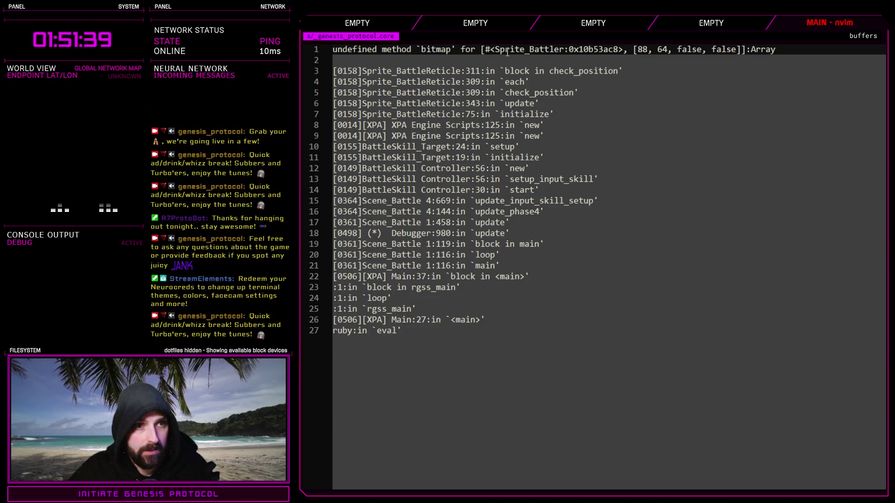
# Step: Inspect the undefined method 'bitmap' error's Array and Sprite_Battler contents, then return to the database
pyautogui.moveTo(484, 50); pyautogui.dragTo(796, 50)
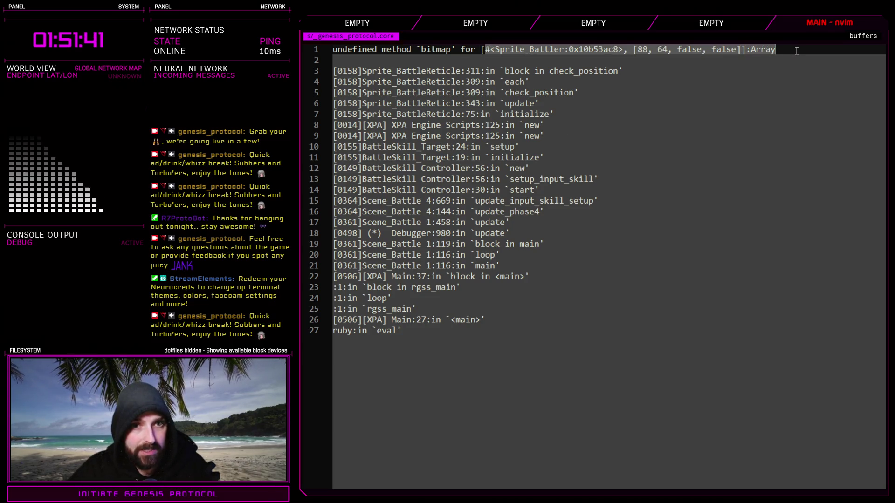
pyautogui.click(489, 49)
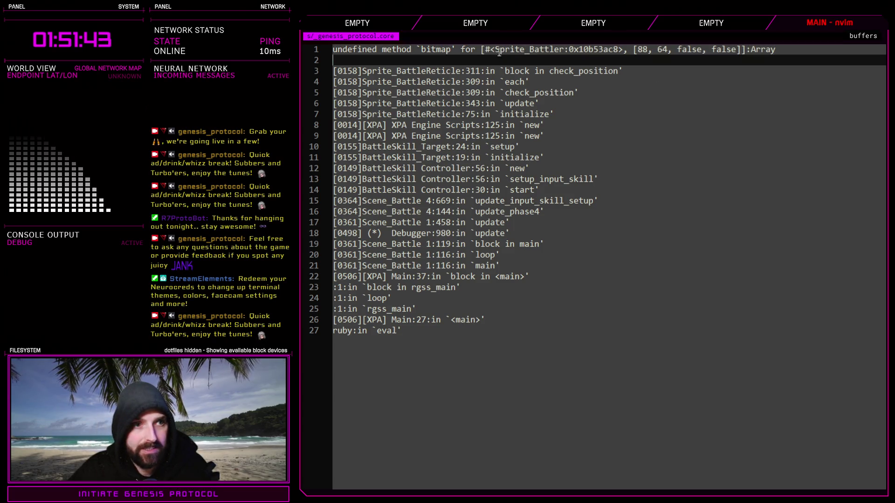
pyautogui.moveTo(490, 49); pyautogui.dragTo(738, 50)
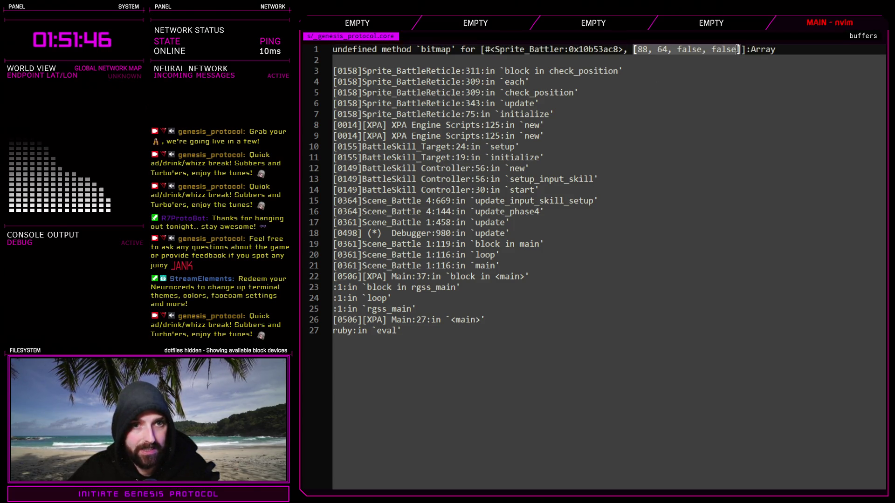
pyautogui.click(671, 113)
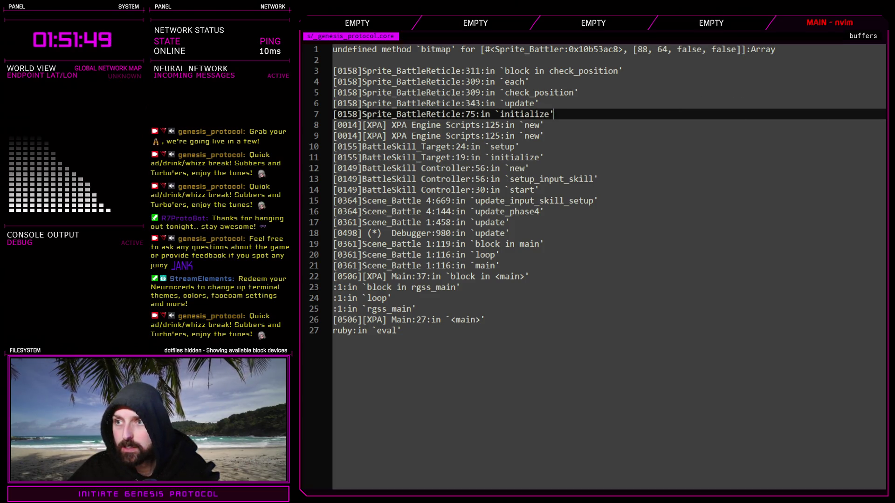
pyautogui.hotkey('alt', 'Tab')
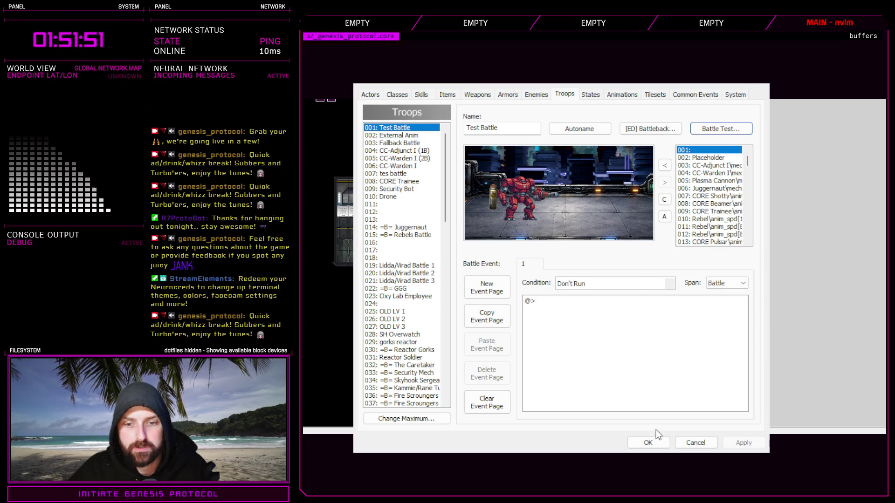
# Step: Close the Database and reopen the Sprite_BattleReticle script
pyautogui.click(646, 442)
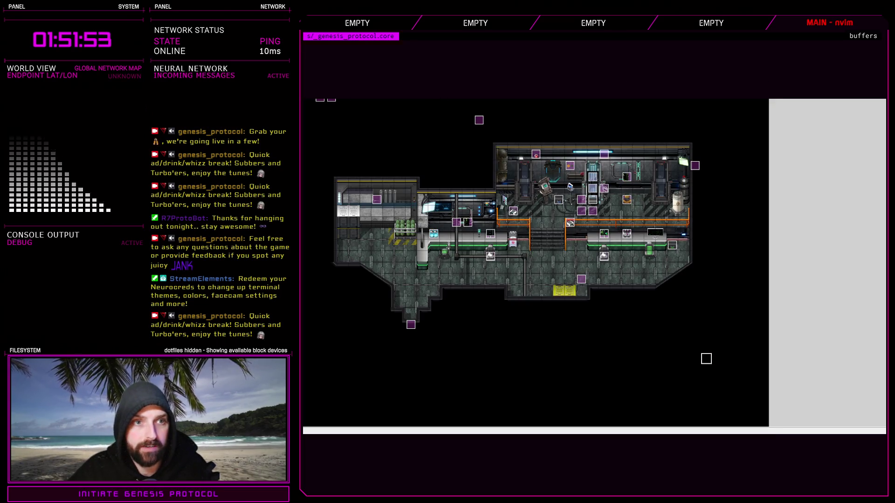
pyautogui.press('F11')
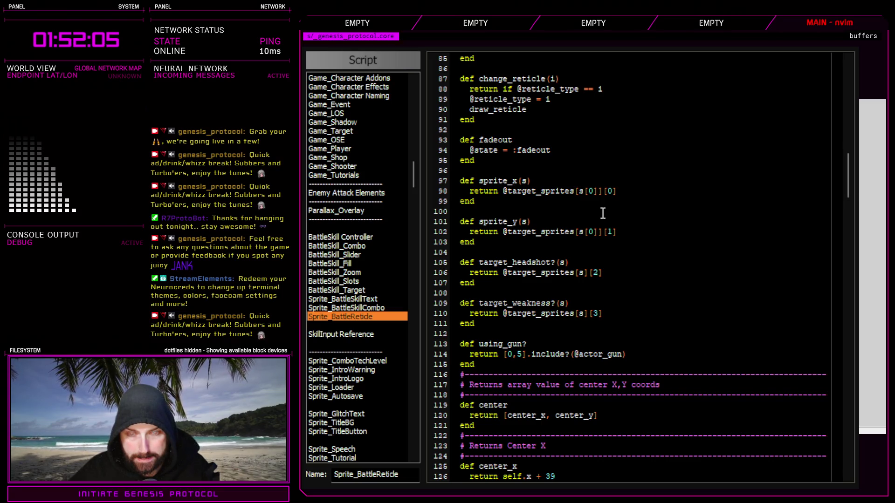
pyautogui.press('BackSpace')
pyautogui.press('BackSpace')
pyautogui.press('BackSpace')
pyautogui.press('BackSpace')
pyautogui.press('BackSpace')
pyautogui.press('BackSpace')
pyautogui.scroll(-20, 615, 397)
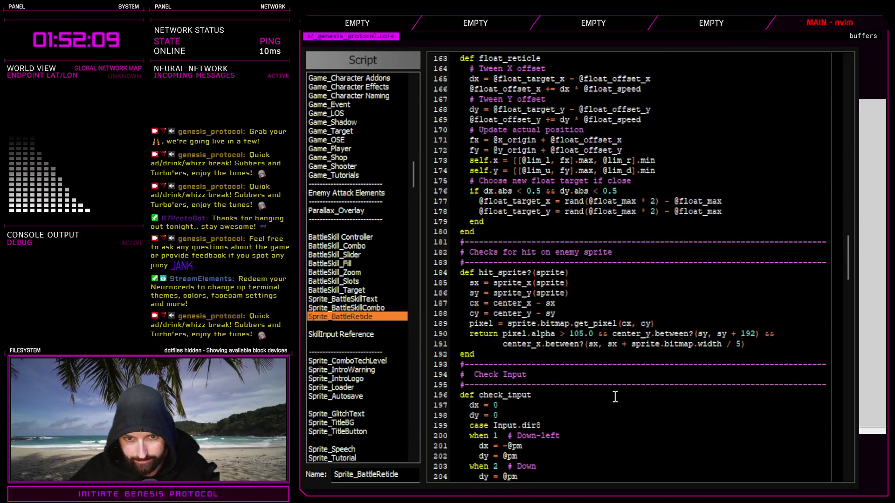
pyautogui.scroll(-16, 615, 397)
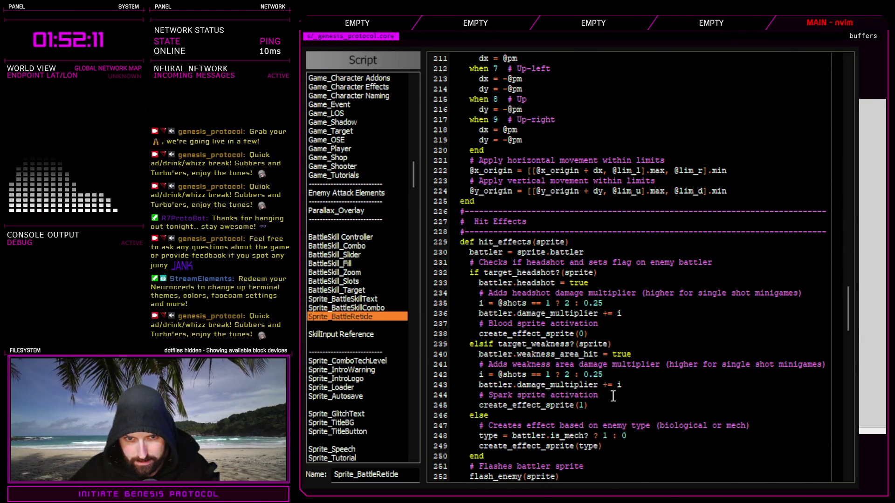
pyautogui.scroll(-10, 613, 396)
pyautogui.scroll(20, 613, 395)
pyautogui.scroll(11, 613, 394)
pyautogui.scroll(-20, 592, 364)
pyautogui.scroll(-16, 592, 364)
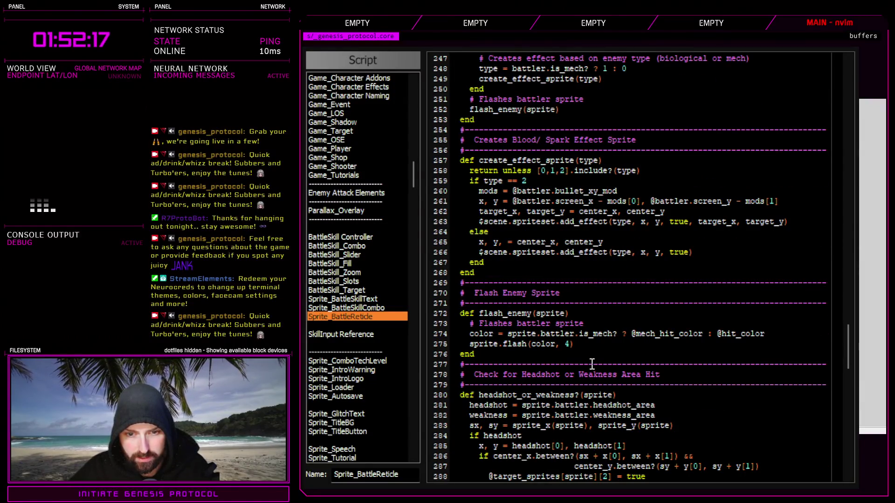
pyautogui.scroll(-12, 592, 364)
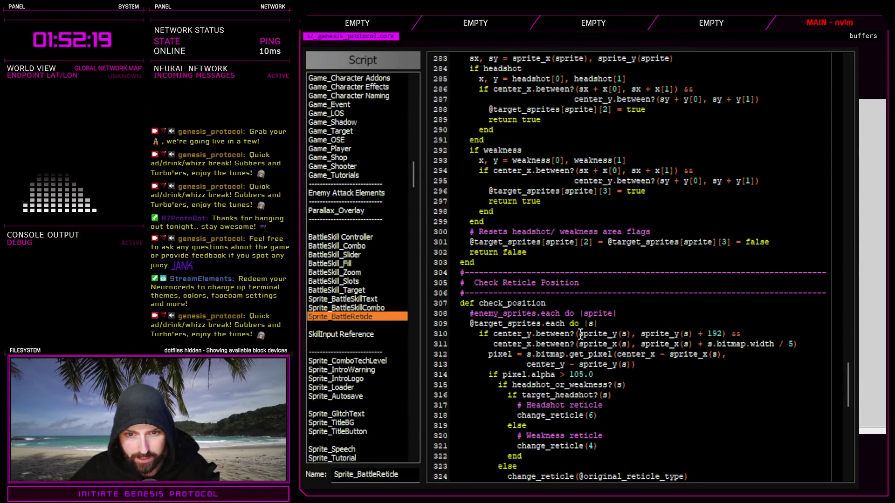
# Step: Add a 'puts s' debug line below line 309 in check_position's loop and close the editor
pyautogui.moveTo(472, 324); pyautogui.dragTo(567, 325)
pyautogui.click(600, 321)
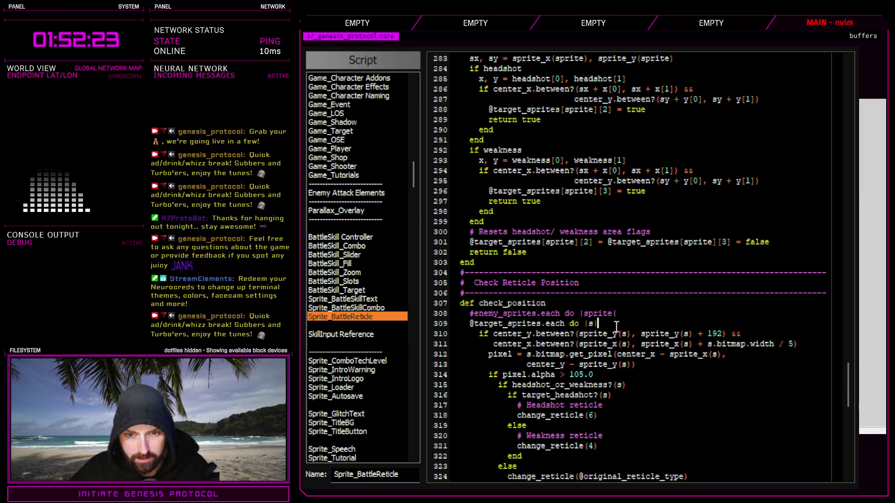
pyautogui.press('Return')
pyautogui.write('puts s')
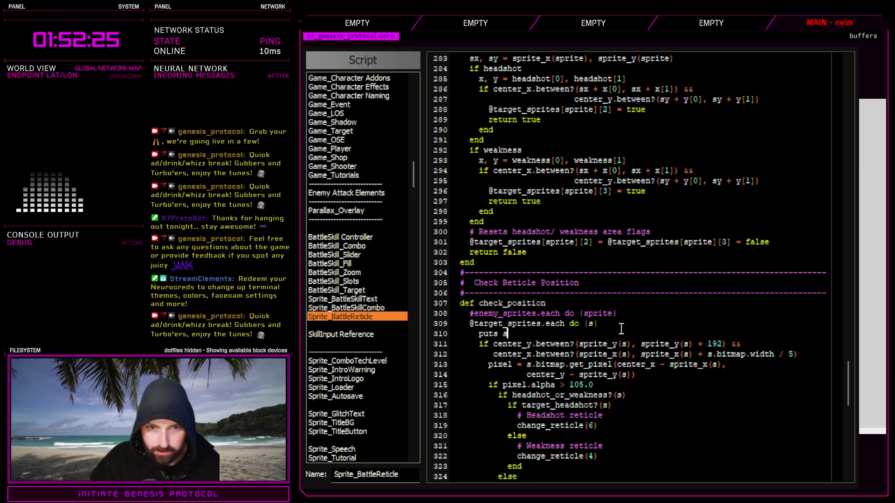
pyautogui.press('F12')
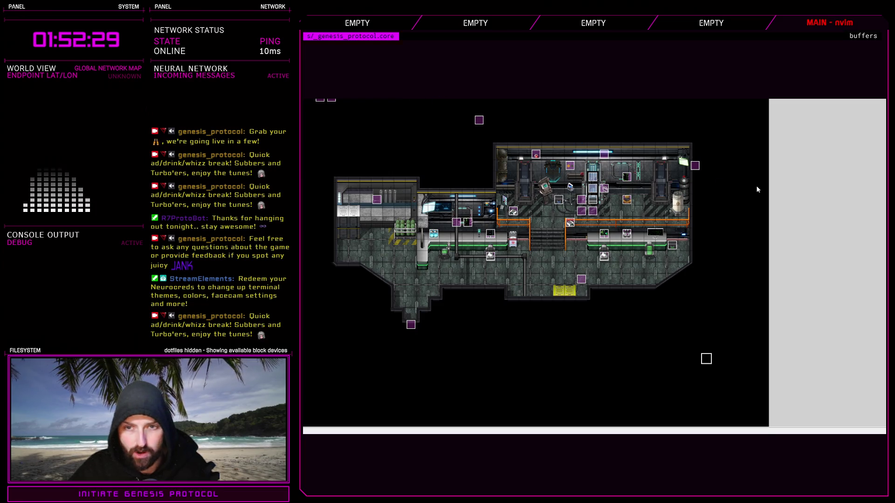
# Step: Battle-test Test Battle firing Crackshot at the red mech, then close the Database and reopen the script
pyautogui.press('F9')
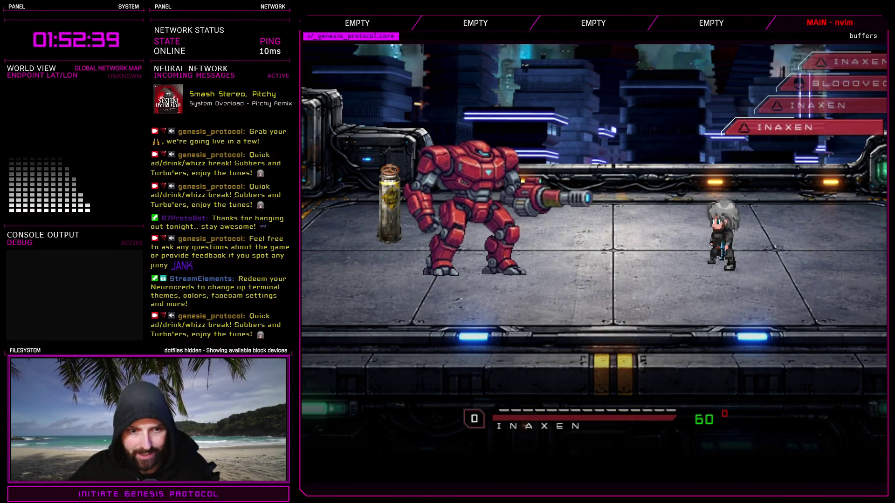
pyautogui.press('Return')
pyautogui.press('Down')
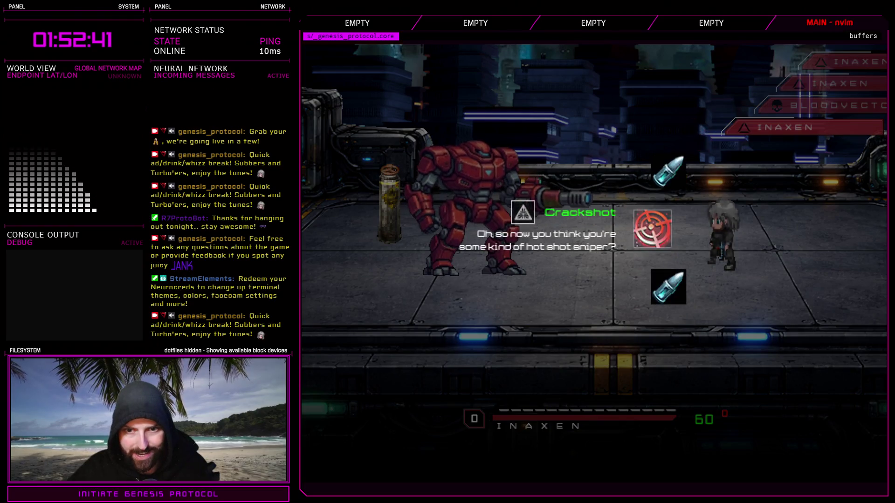
pyautogui.press('Return')
pyautogui.press('Down')
pyautogui.press('Return')
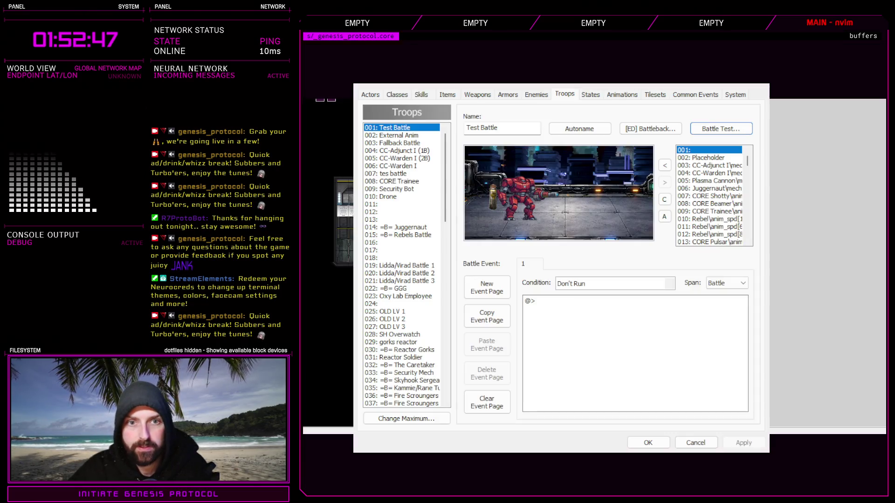
pyautogui.press('Escape')
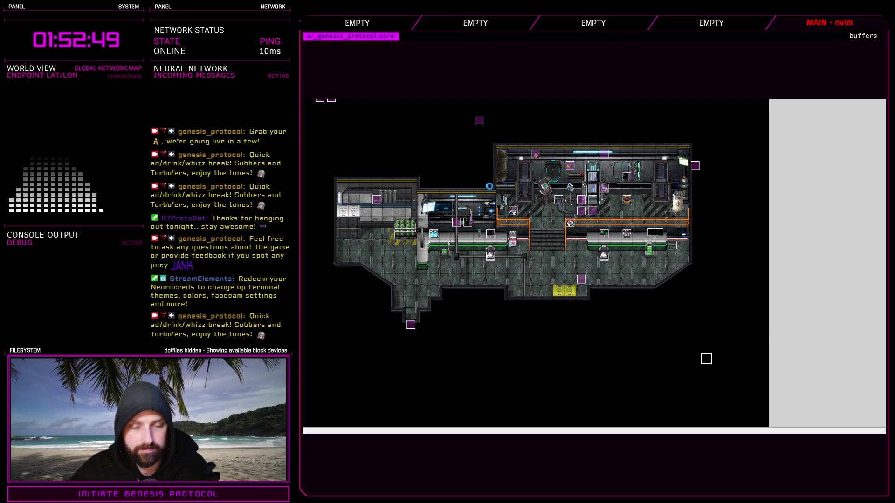
pyautogui.press('F11')
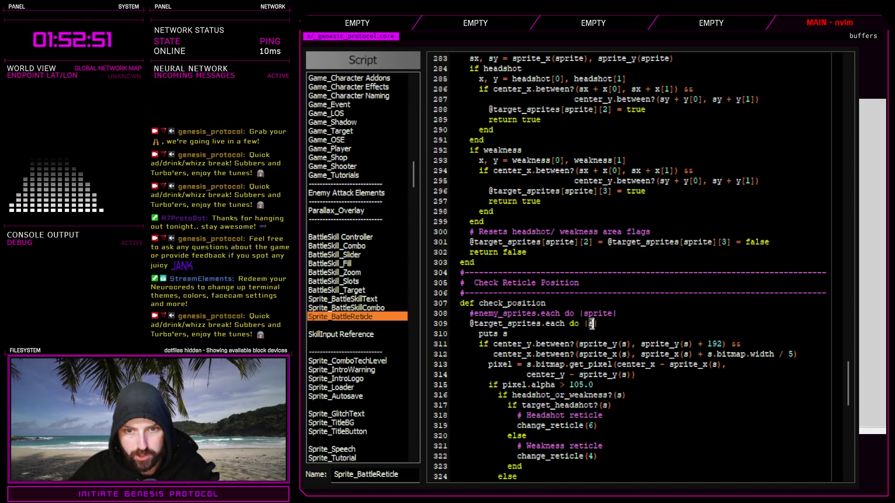
# Step: Delete the 'puts s' debug line from check_position
pyautogui.doubleClick(591, 324)
pyautogui.tripleClick(512, 333)
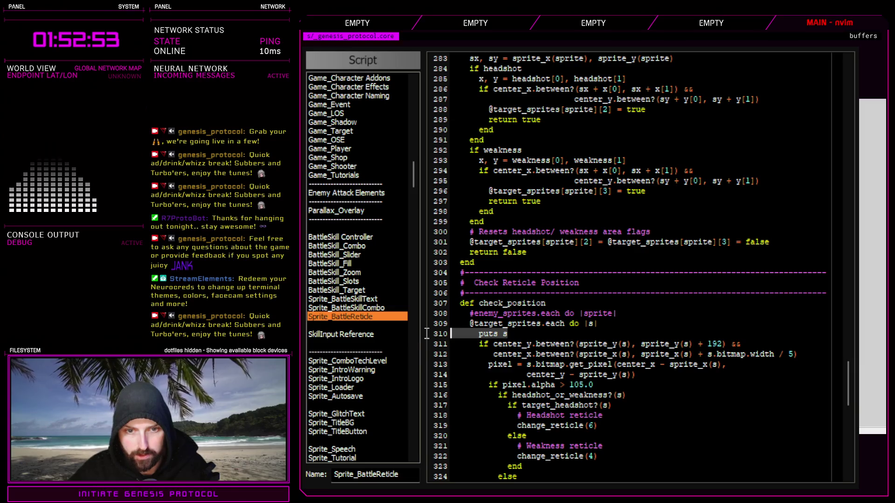
pyautogui.press('Delete')
# Step: Search for check_position to locate the code that builds the target sprites
pyautogui.tripleClick(532, 302)
pyautogui.doubleClick(532, 303)
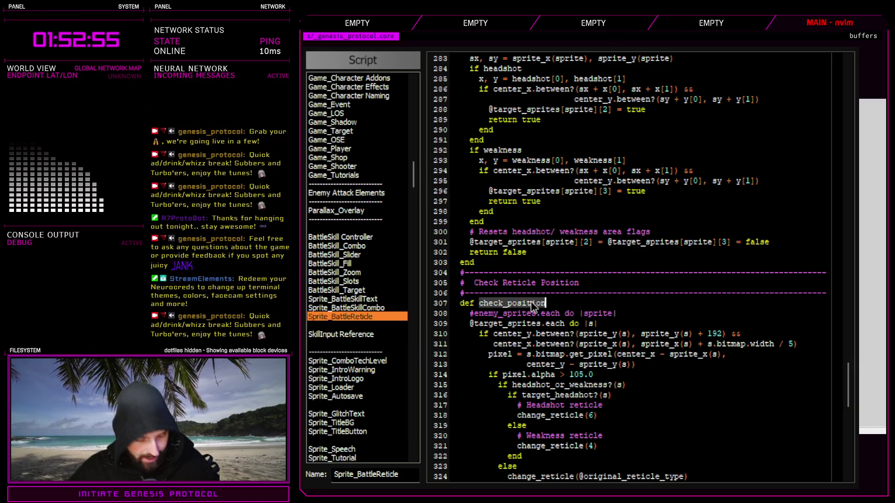
pyautogui.hotkey('ctrl', 'f')
pyautogui.click(559, 80)
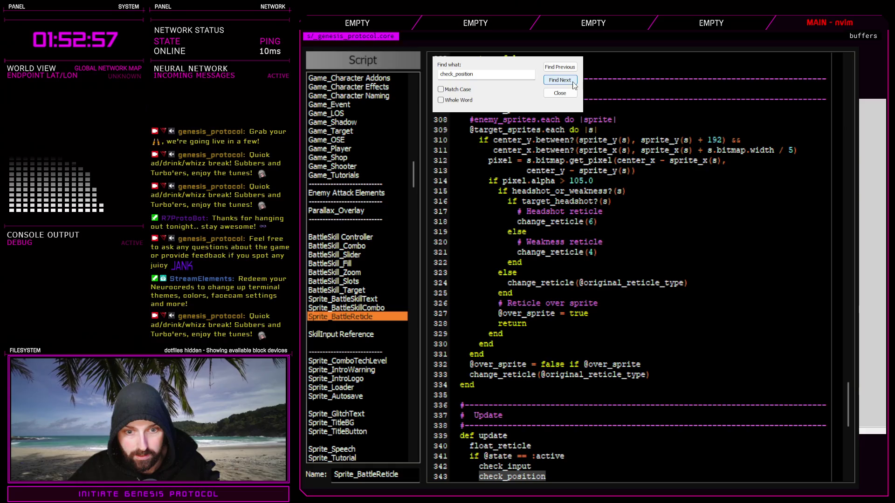
pyautogui.scroll(-2, 506, 414)
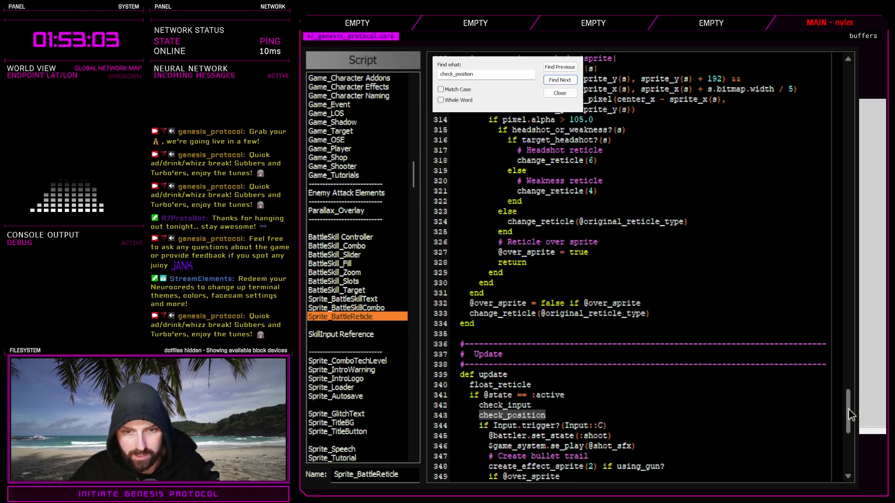
pyautogui.moveTo(850, 415)
pyautogui.mouseDown()
pyautogui.moveTo(851, 102)
pyautogui.moveTo(853, 140)
pyautogui.mouseUp()
pyautogui.doubleClick(543, 315)
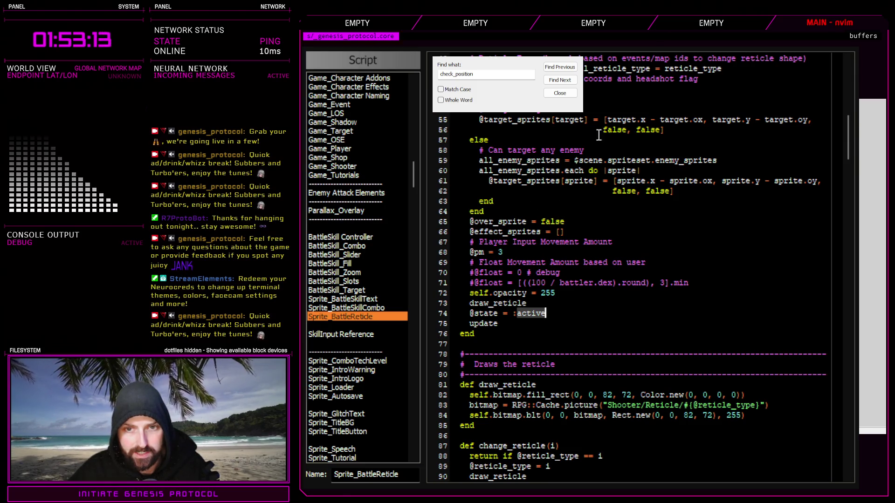
pyautogui.click(489, 211)
pyautogui.press('Return')
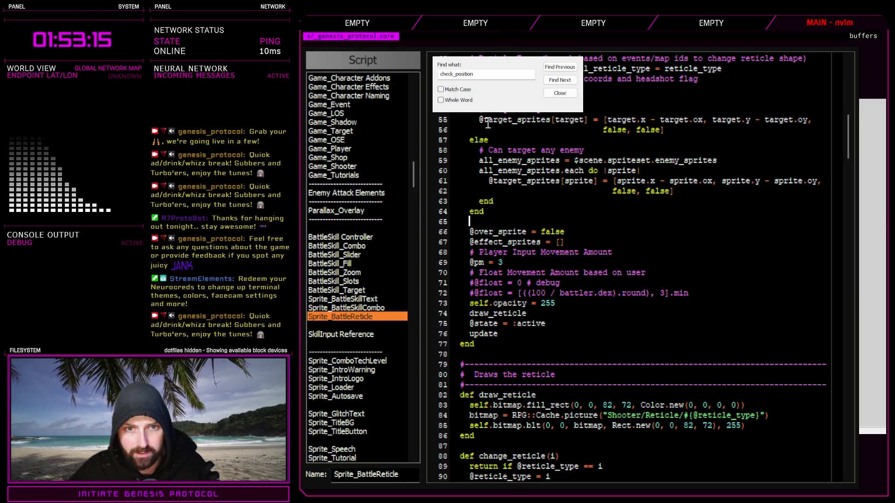
pyautogui.moveTo(482, 119); pyautogui.dragTo(551, 120)
pyautogui.hotkey('ctrl', 'c')
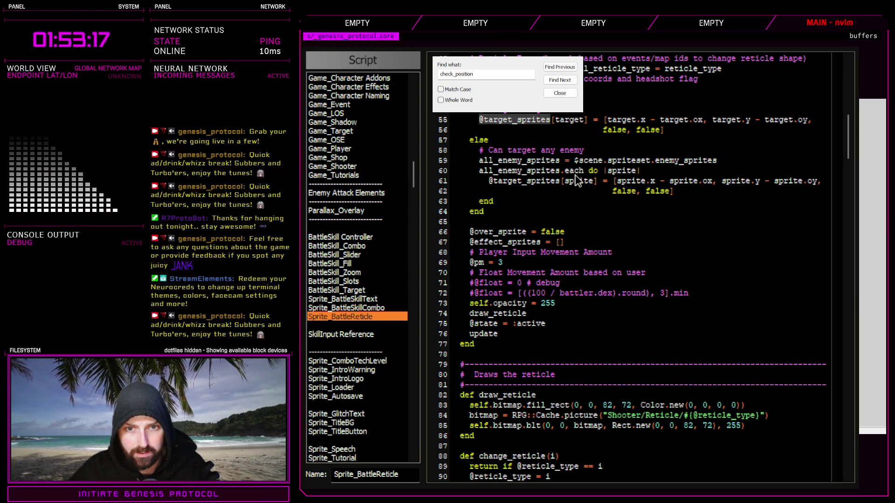
pyautogui.click(485, 226)
pyautogui.write('puts')
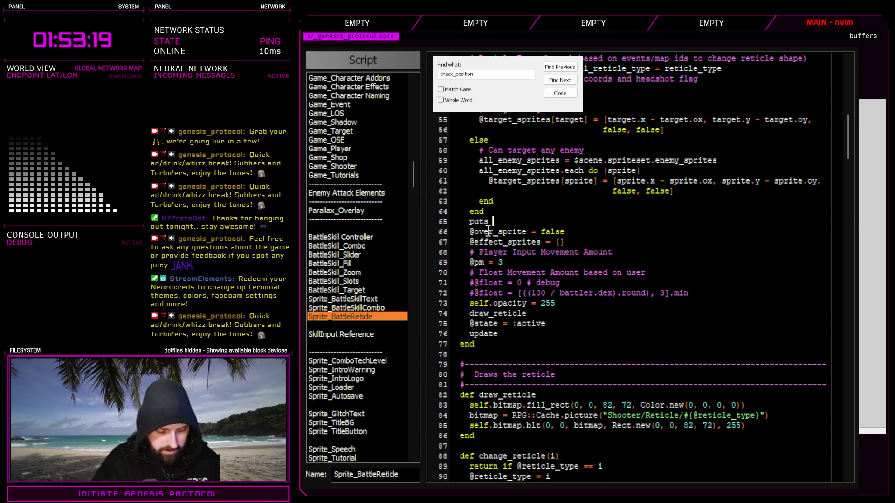
pyautogui.hotkey('ctrl', 'v')
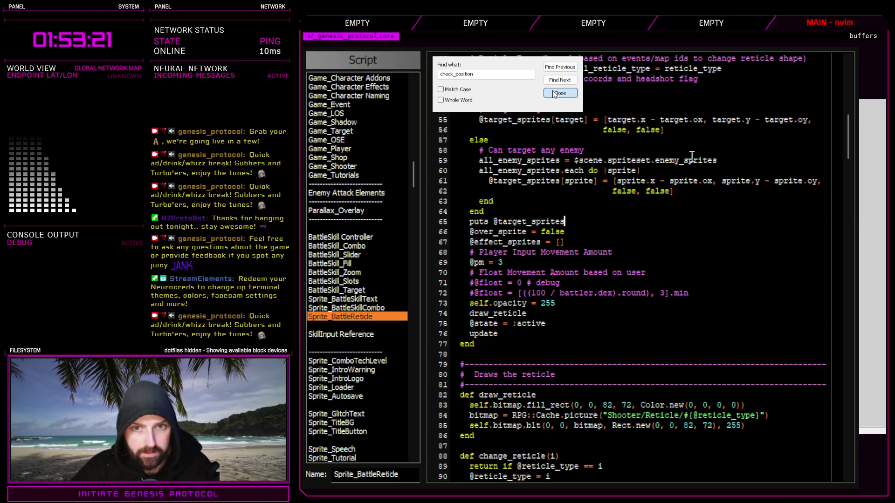
pyautogui.press('F12')
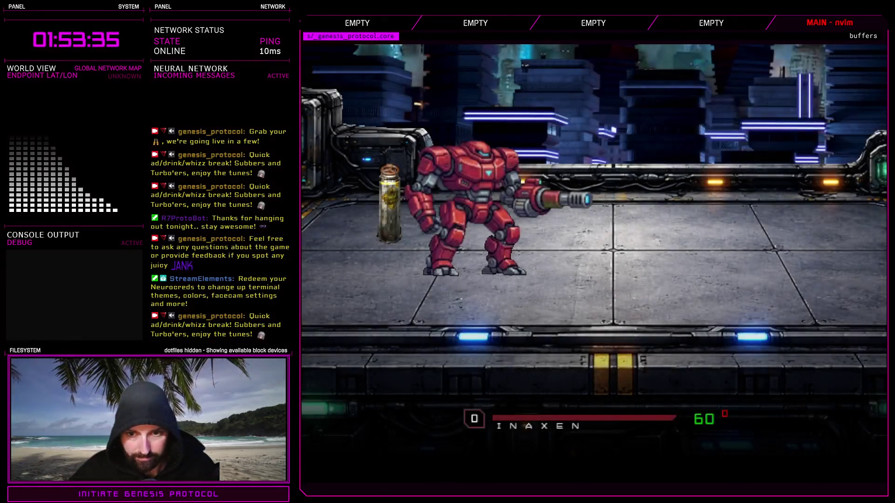
pyautogui.press('Return')
pyautogui.press('Return')
pyautogui.press('Escape')
pyautogui.press('Return')
pyautogui.press('Return')
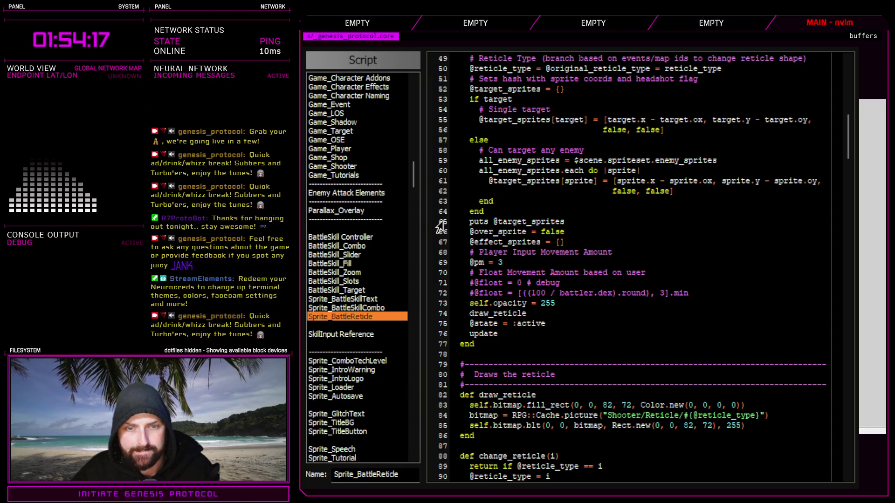
pyautogui.click(438, 224)
pyautogui.press('Delete')
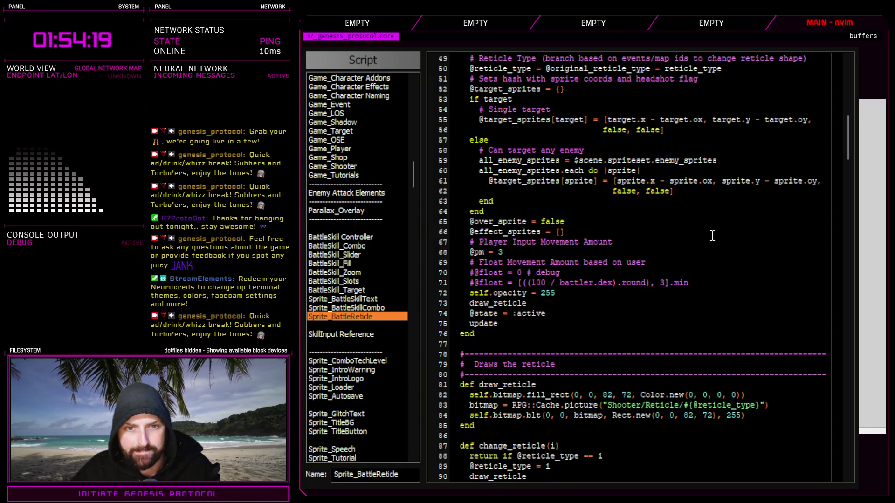
pyautogui.scroll(-20, 713, 233)
pyautogui.scroll(-20, 629, 268)
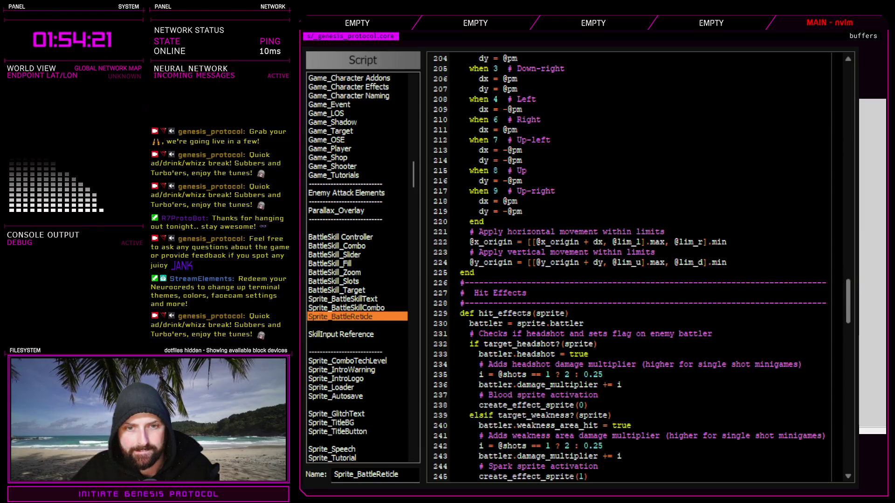
pyautogui.scroll(-13, 629, 268)
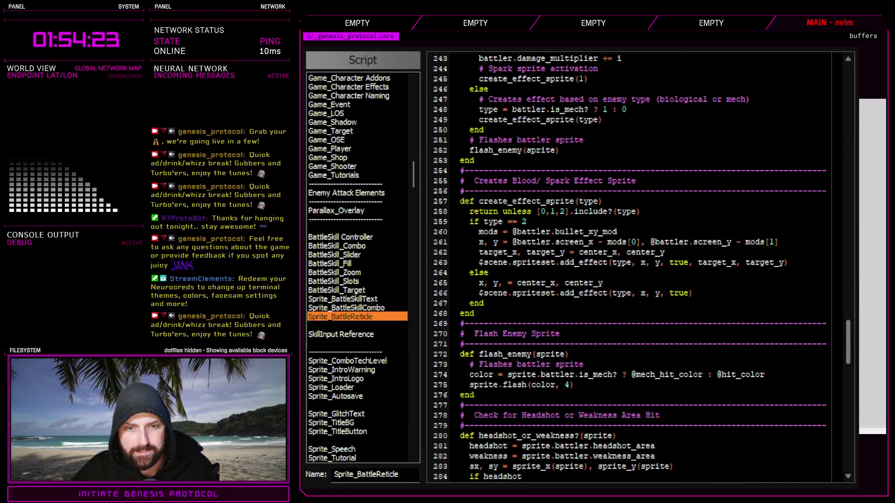
pyautogui.scroll(-15, 629, 268)
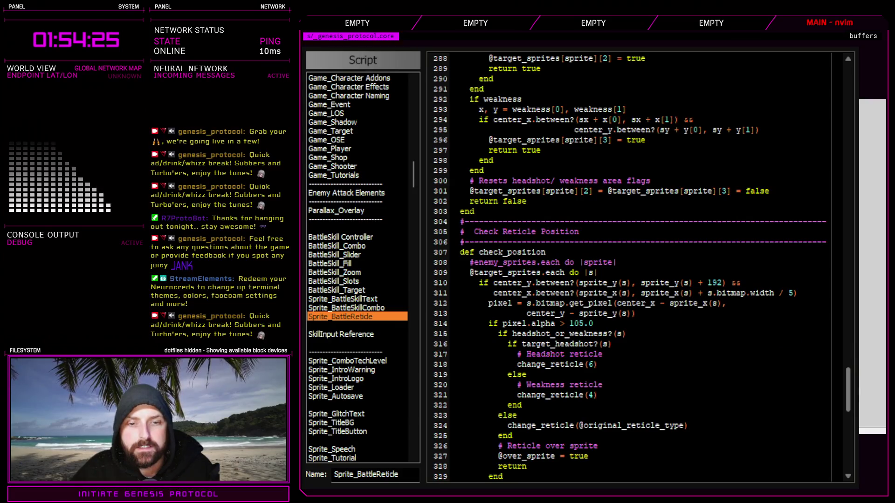
pyautogui.click(567, 273)
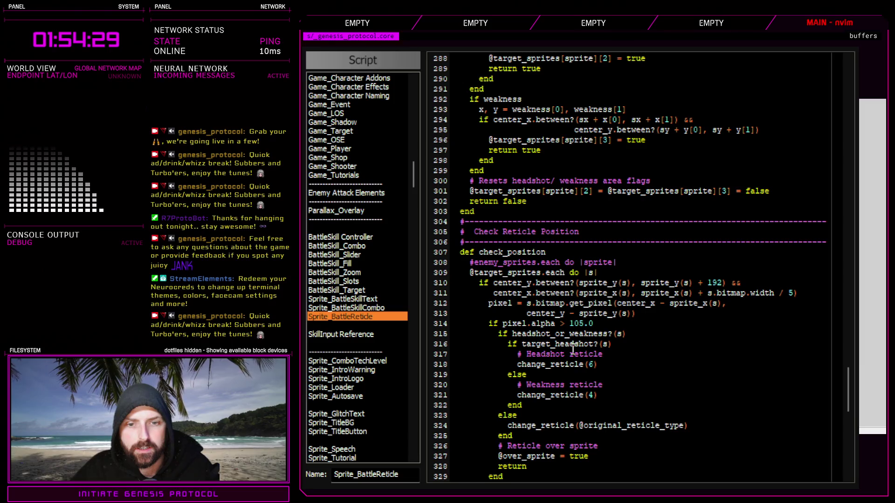
pyautogui.write('_key')
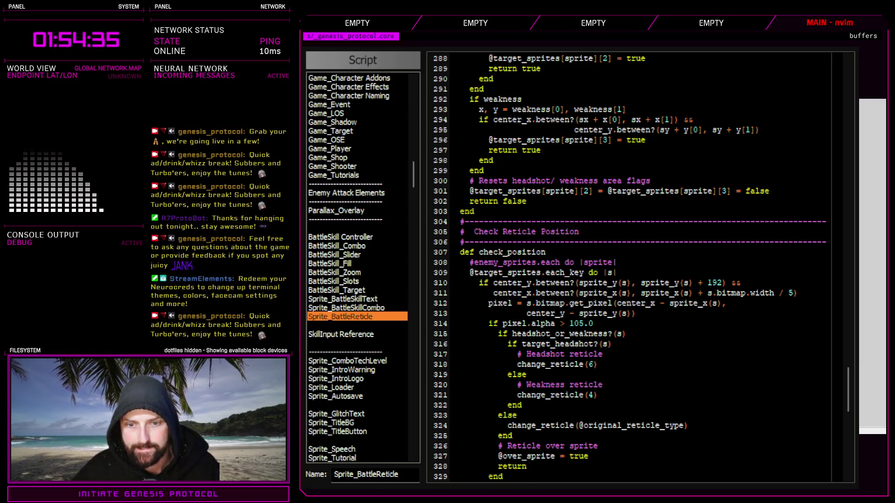
pyautogui.press('F12')
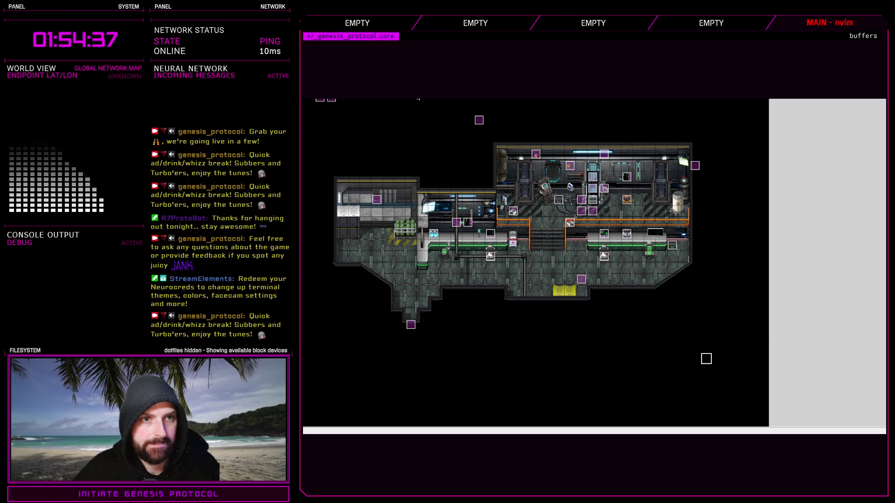
# Step: Quit the playtest and battle-test again, targeting the Bloodvector Mech with a skill
pyautogui.hotkey('alt', 'F4')
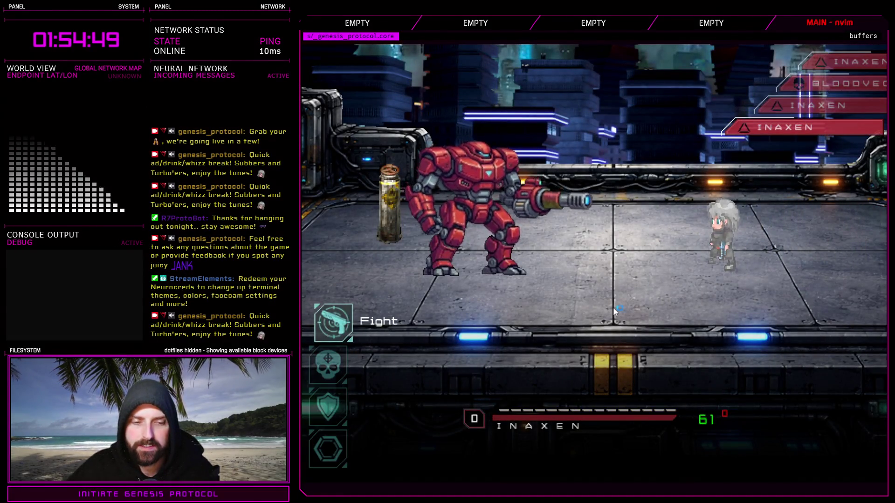
pyautogui.press('Return')
pyautogui.press('Return')
pyautogui.press('Right')
pyautogui.press('Return')
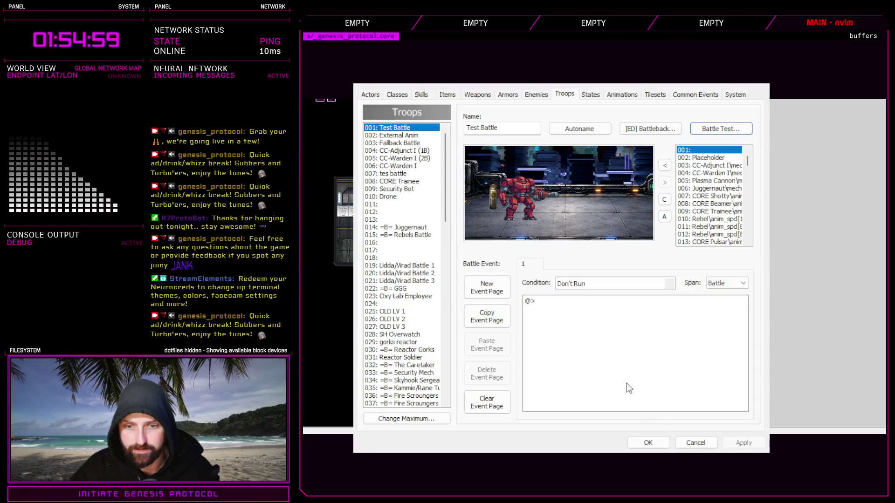
# Step: Close the Database and reopen Sprite_BattleReticle at the update method's hit_sprites logic
pyautogui.click(644, 442)
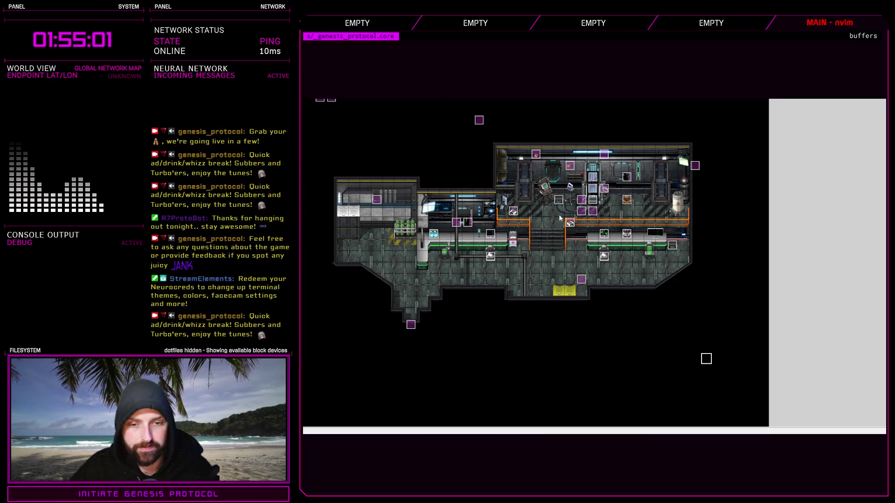
pyautogui.press('F11')
pyautogui.scroll(-6, 565, 402)
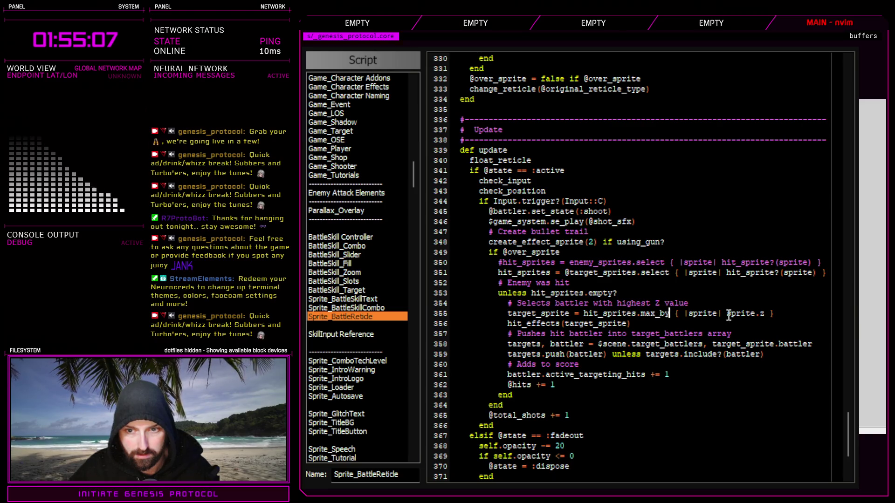
pyautogui.doubleClick(562, 313)
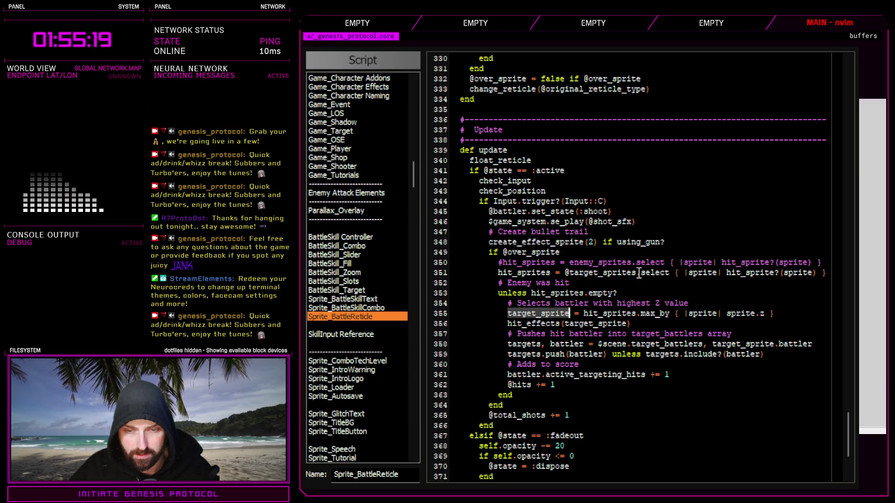
pyautogui.press('Escape')
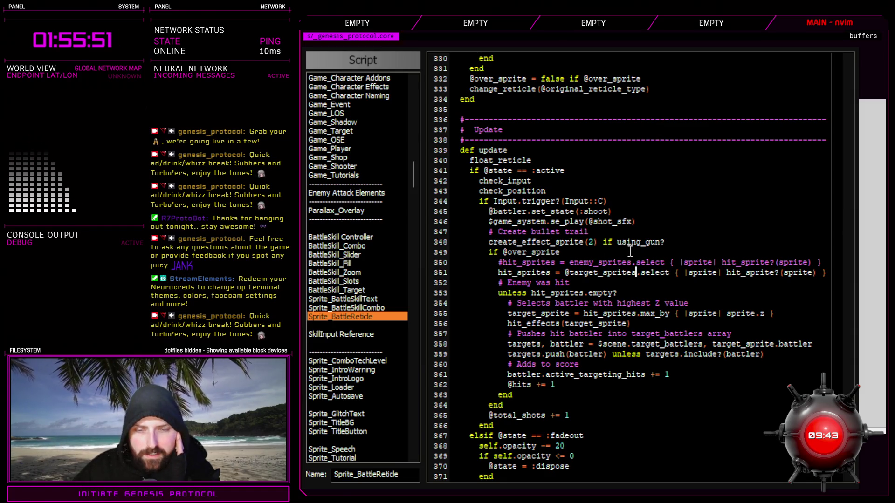
pyautogui.press('w')
pyautogui.press('w')
pyautogui.press('w')
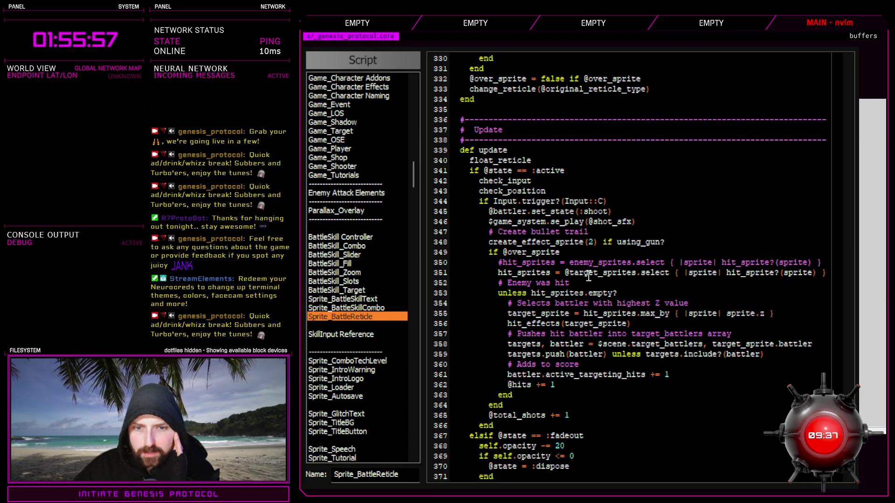
pyautogui.moveTo(566, 272); pyautogui.dragTo(634, 270)
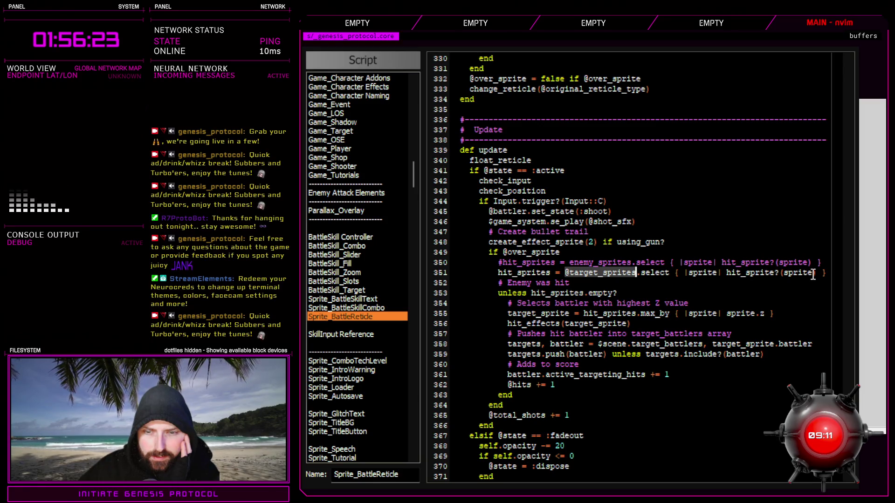
pyautogui.press('Escape')
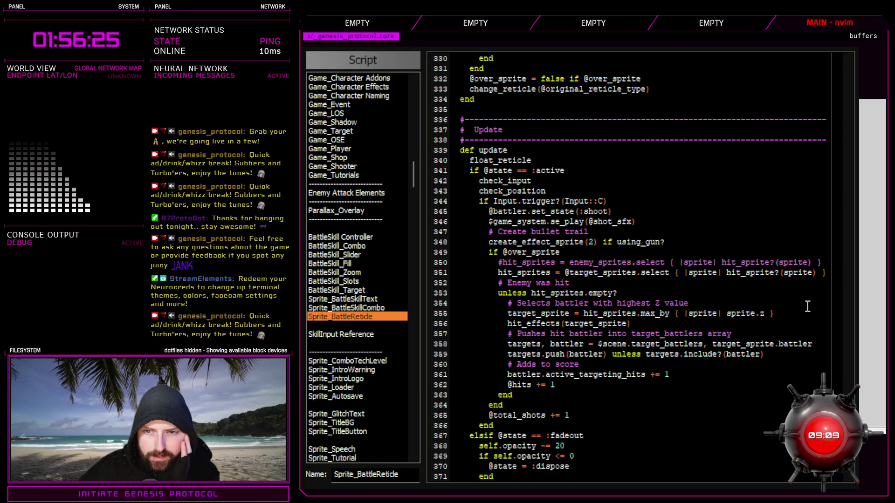
# Step: Change hit_sprite?(sprite) on line 351 to hit_sprite?(sprite[0]) and close the script editor
pyautogui.write('[0]')
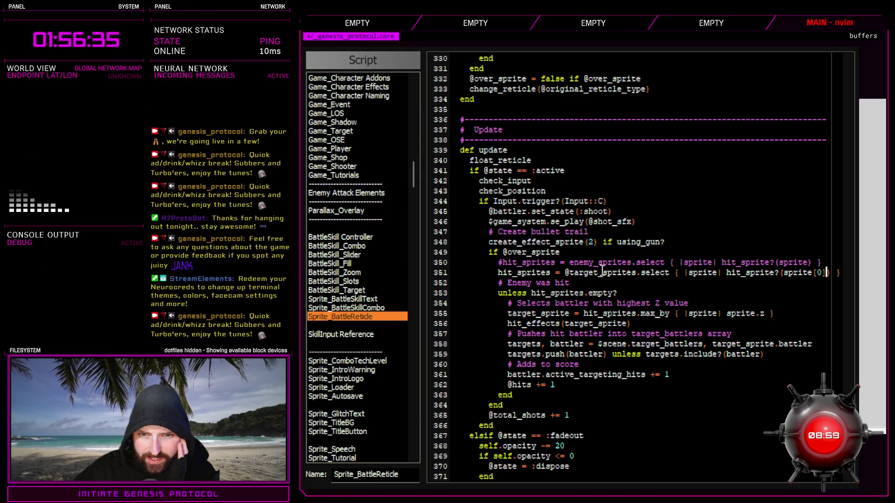
pyautogui.moveTo(565, 274); pyautogui.dragTo(635, 274)
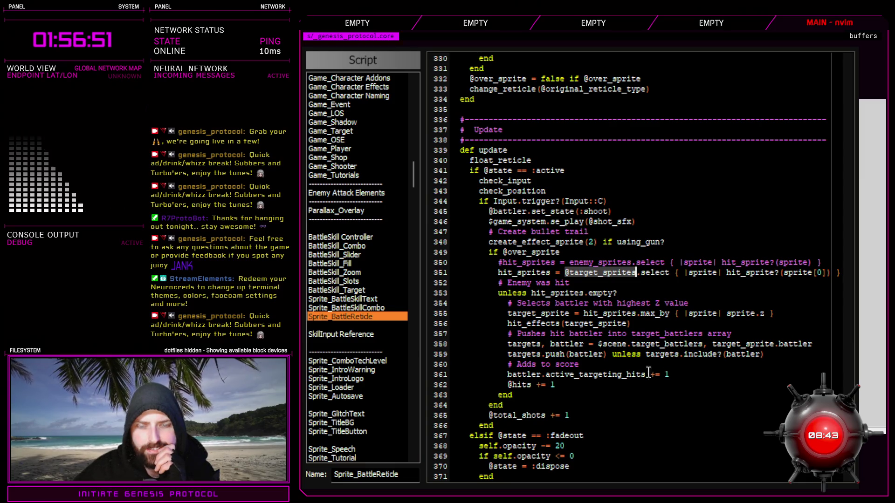
pyautogui.press('Escape')
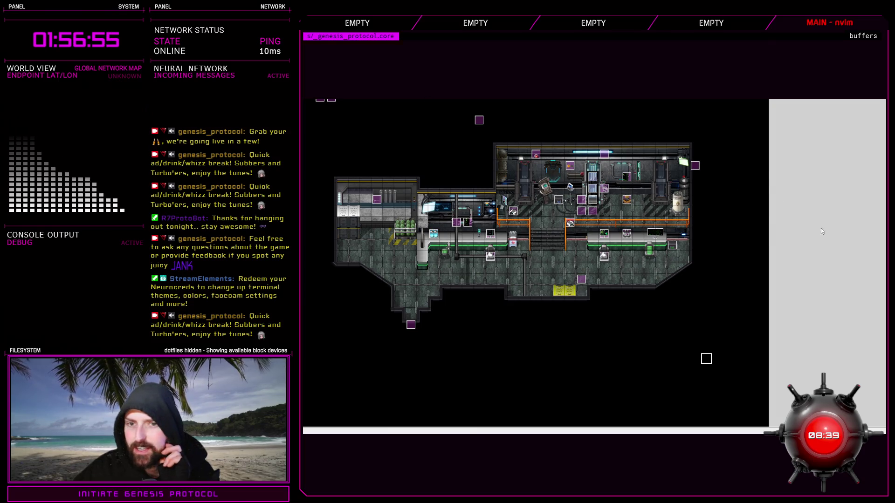
# Step: Launch a battle test from Database > Troops and aim Crackshot at the Flammable Tank
pyautogui.press('F9')
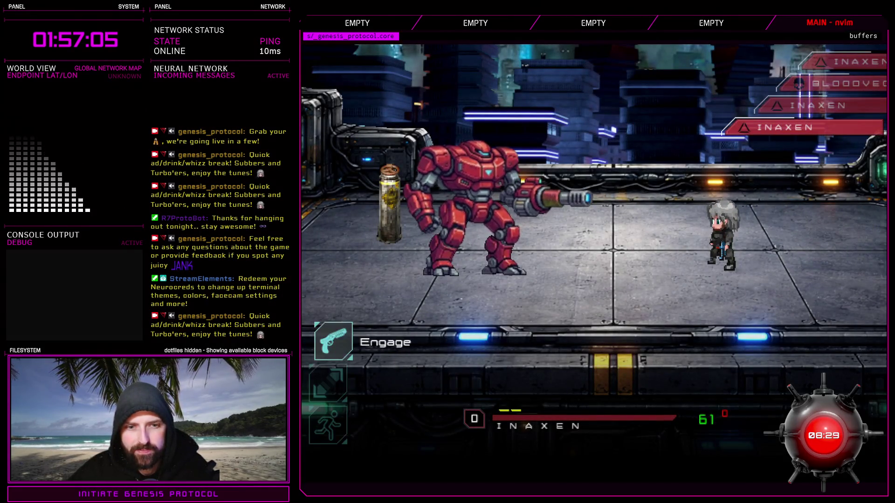
pyautogui.press('Return')
pyautogui.press('Return')
pyautogui.press('Down')
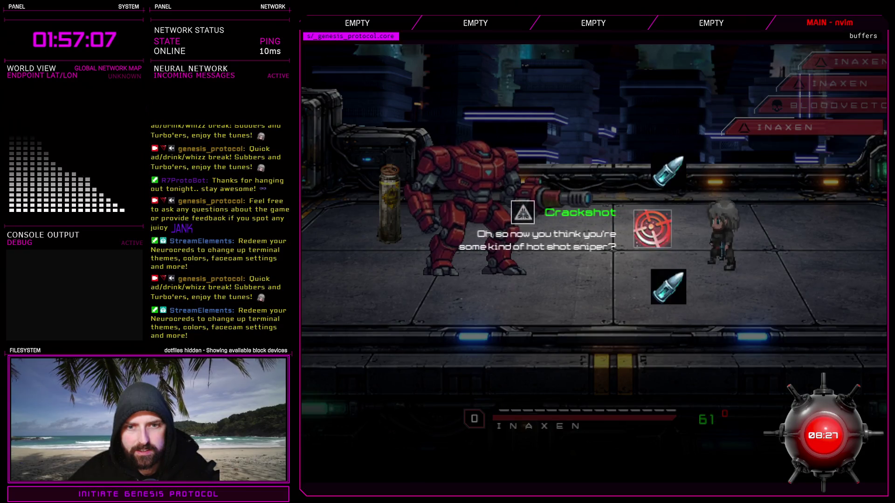
pyautogui.press('Return')
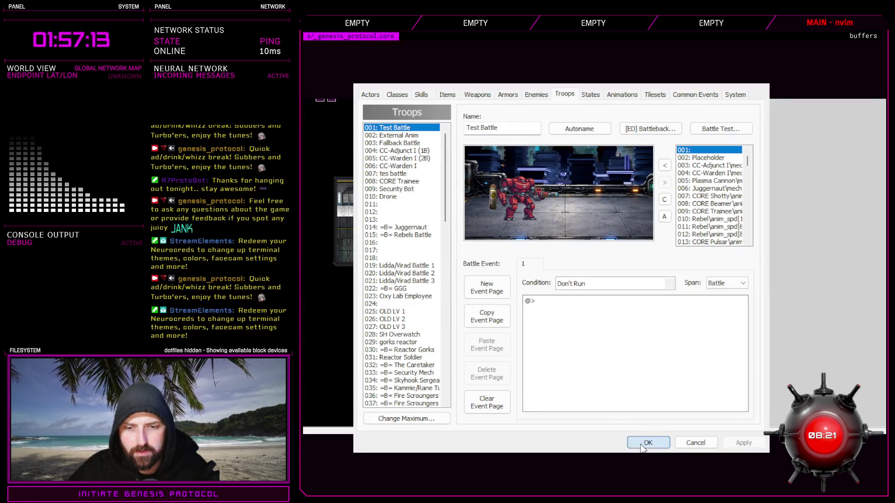
# Step: Close the test and delete the [0] index from the hit check on line 351
pyautogui.click(643, 442)
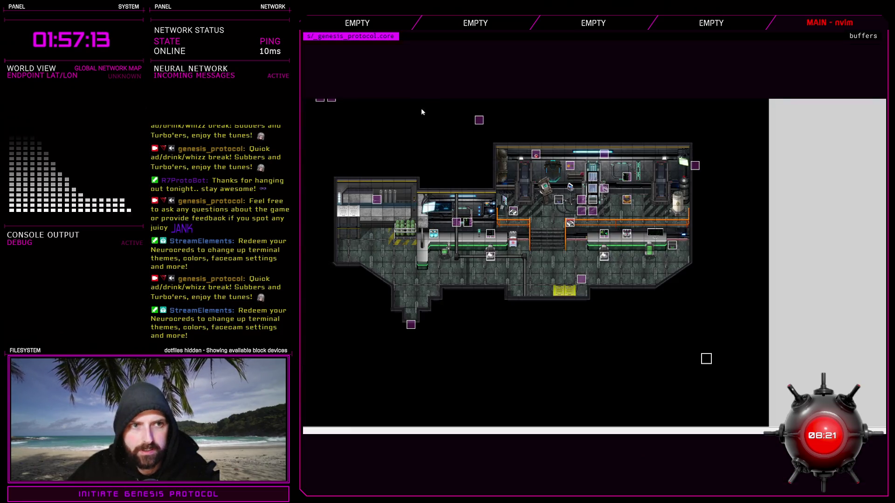
pyautogui.press('F11')
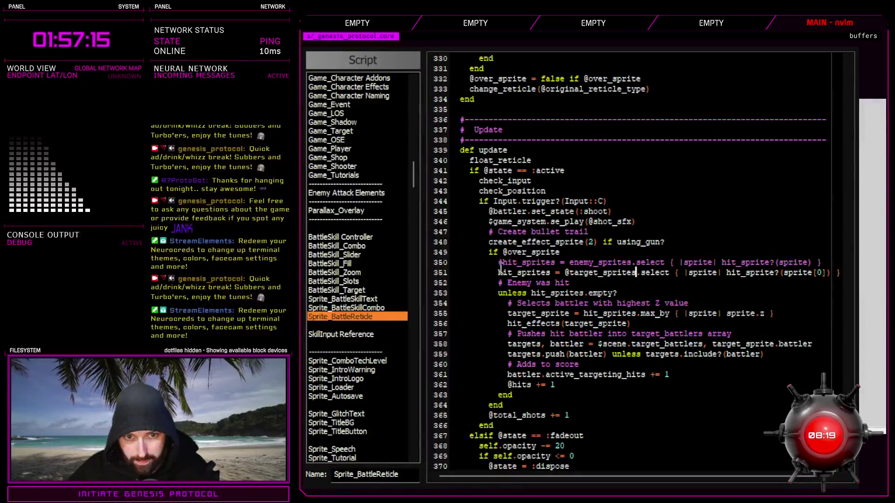
pyautogui.click(819, 273)
pyautogui.press('BackSpace')
pyautogui.press('BackSpace')
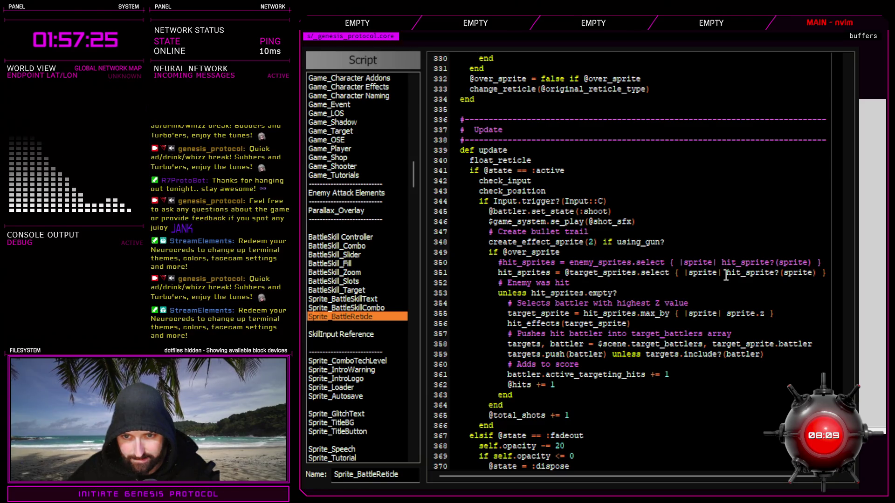
# Step: Add a 'puts sprite' debug line inside the hit_sprites select block and close the editor
pyautogui.press('Return')
pyautogui.press('Return')
pyautogui.press('Up')
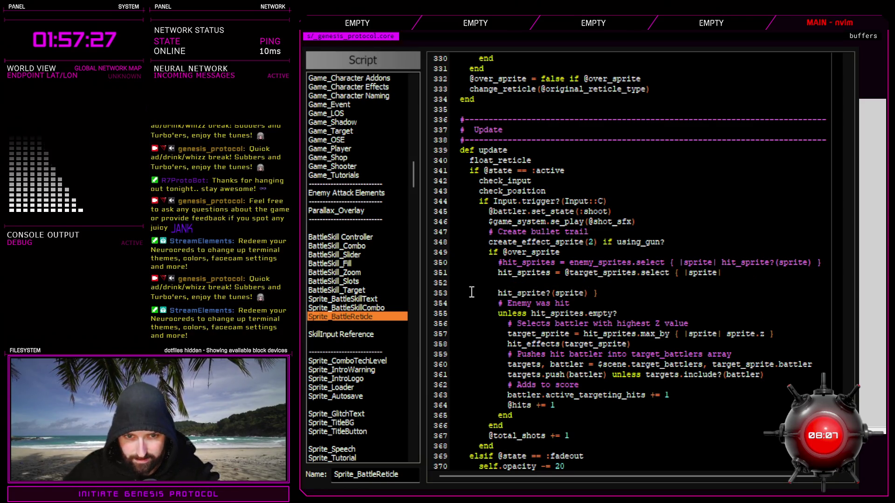
pyautogui.write('puts sprite')
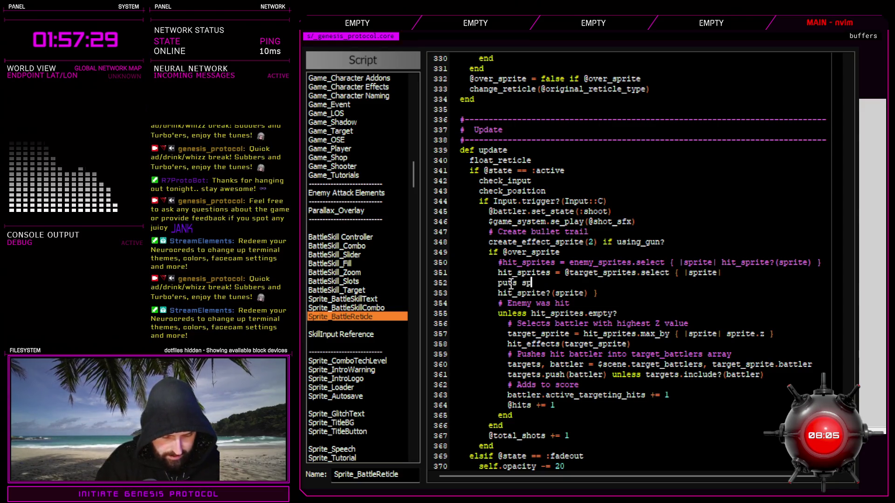
pyautogui.press('Escape')
pyautogui.press('F5')
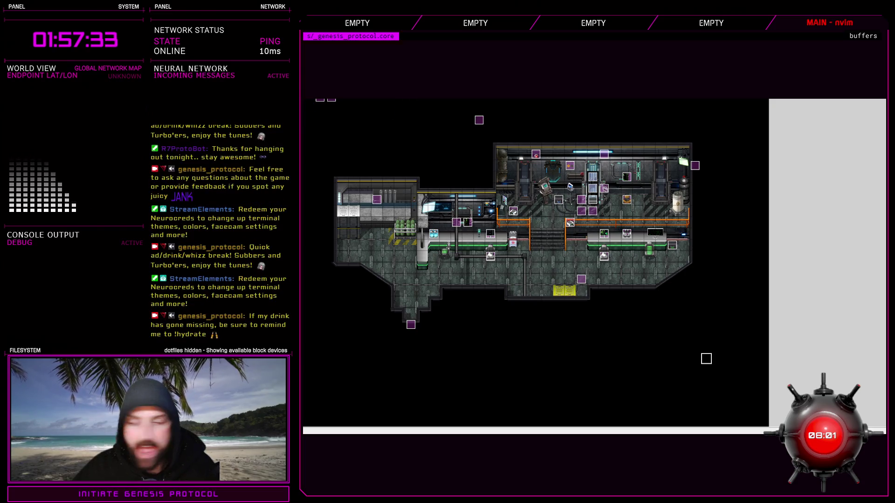
# Step: Battle-test the troop with Fast Blast, note the Sprite_Battler console output, then close the database
pyautogui.press('F9')
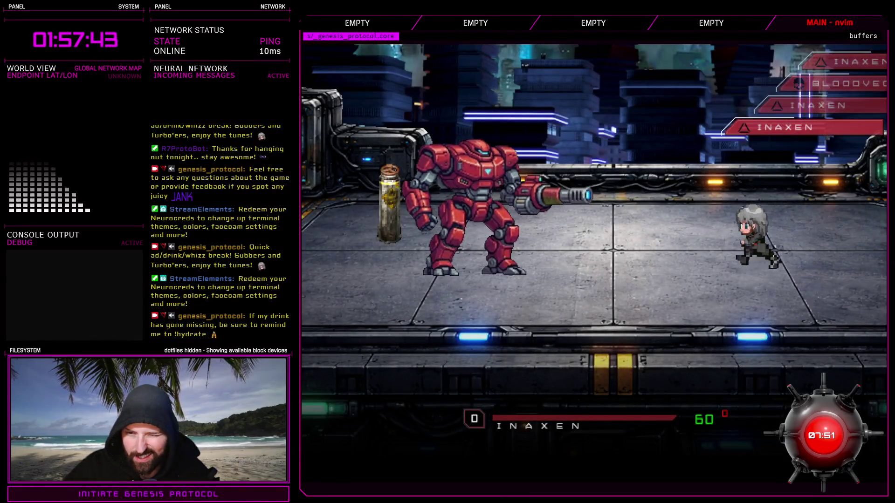
pyautogui.press('Return')
pyautogui.press('Return')
pyautogui.press('Return')
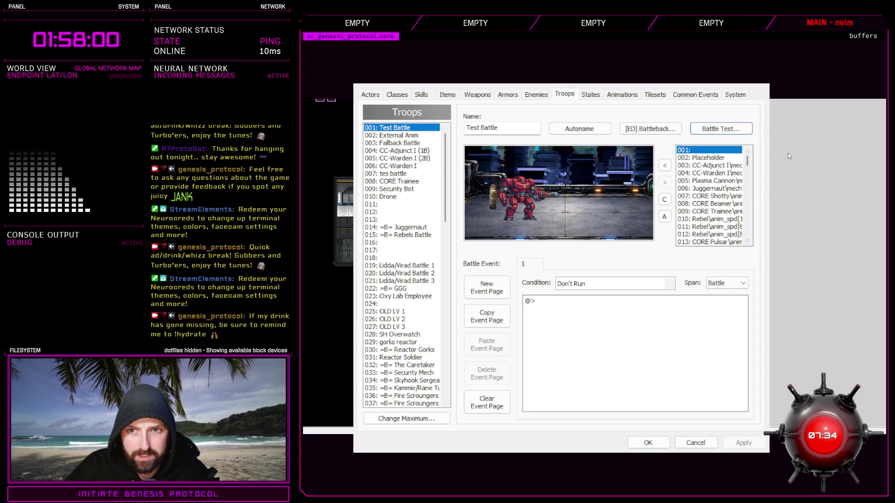
pyautogui.click(760, 86)
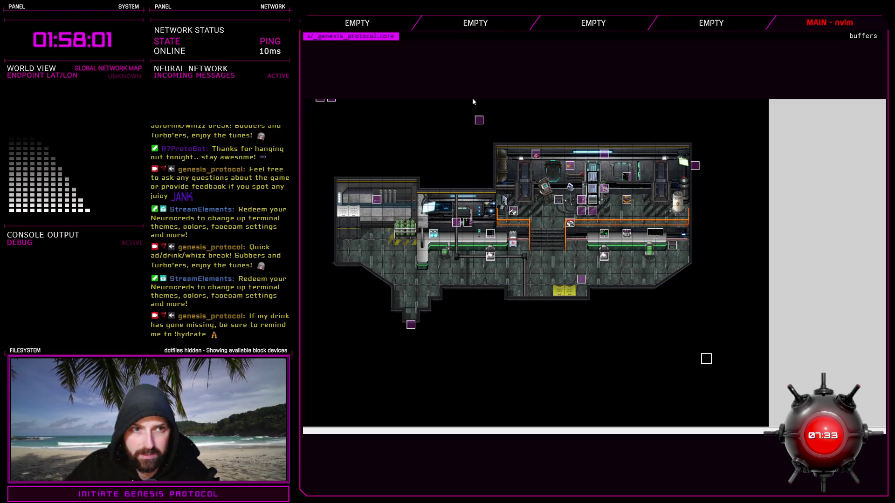
# Step: Delete the 'puts sprite' debug line and rejoin the hit_sprite? call onto line 351
pyautogui.press('F11')
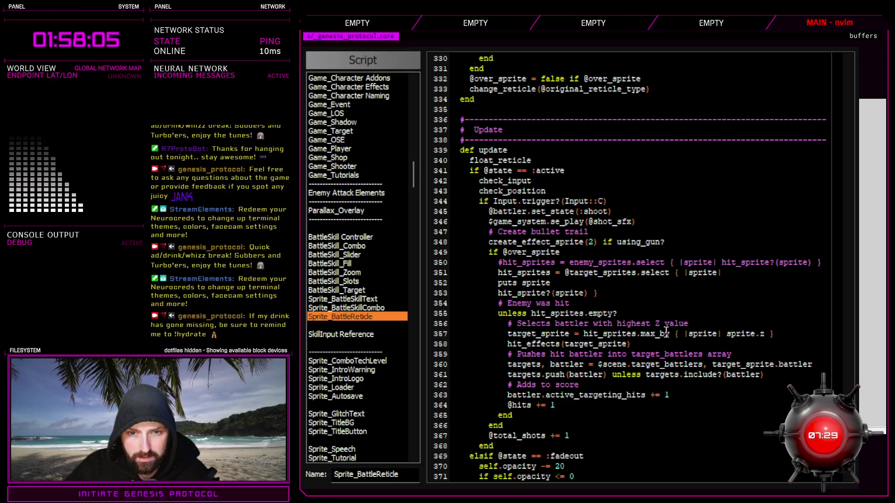
pyautogui.moveTo(536, 283); pyautogui.dragTo(448, 283)
pyautogui.press('BackSpace')
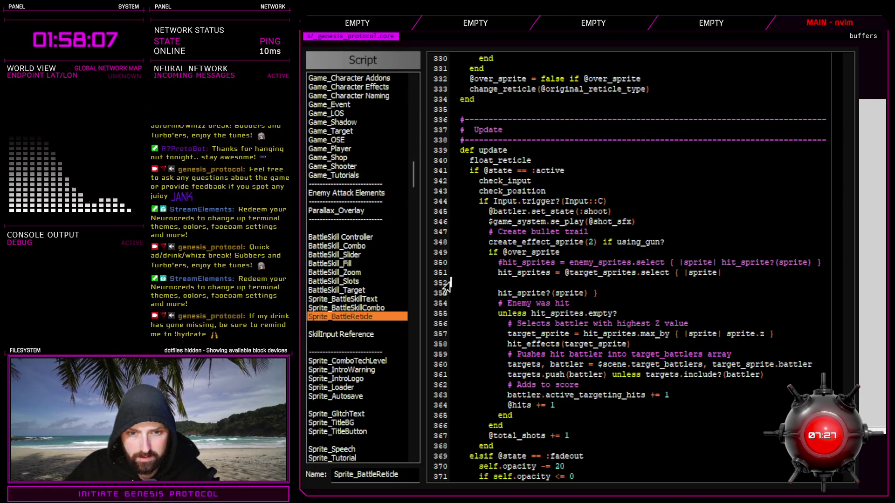
pyautogui.press('BackSpace')
pyautogui.press('Delete')
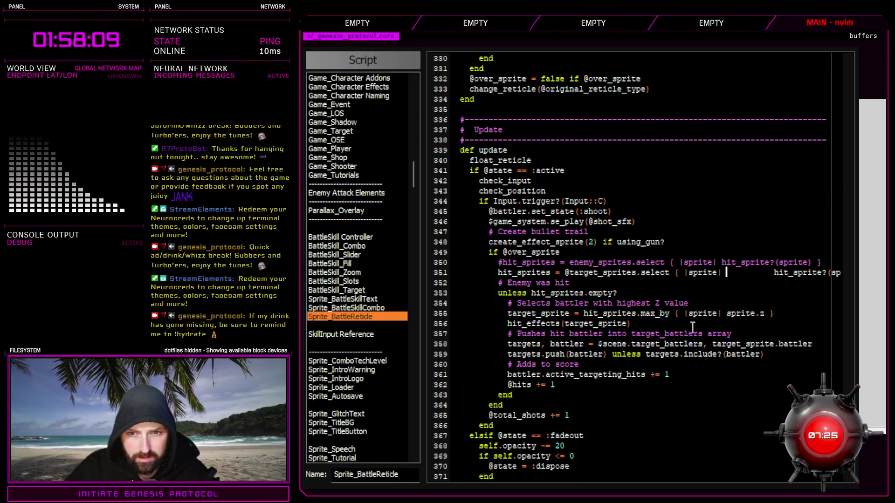
pyautogui.press('Delete')
pyautogui.press('Delete')
pyautogui.press('Delete')
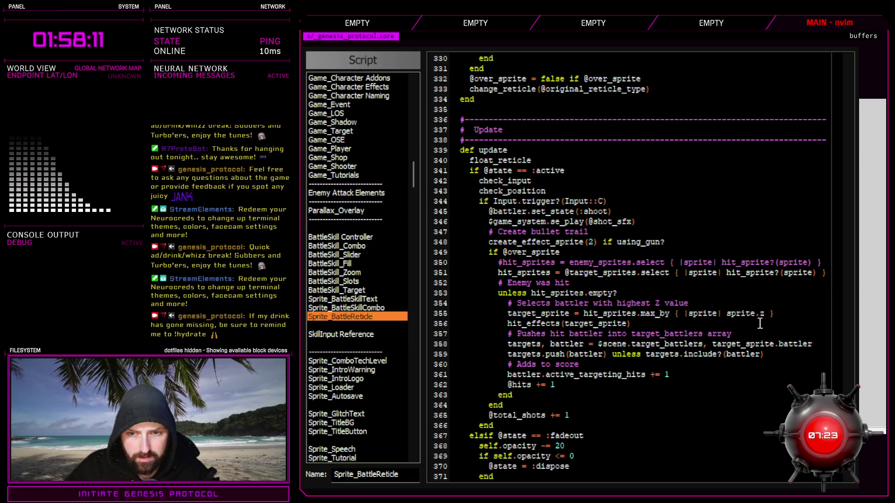
# Step: Insert [0] so line 355 compares sprite[0].z, then start a playtest
pyautogui.click(730, 312)
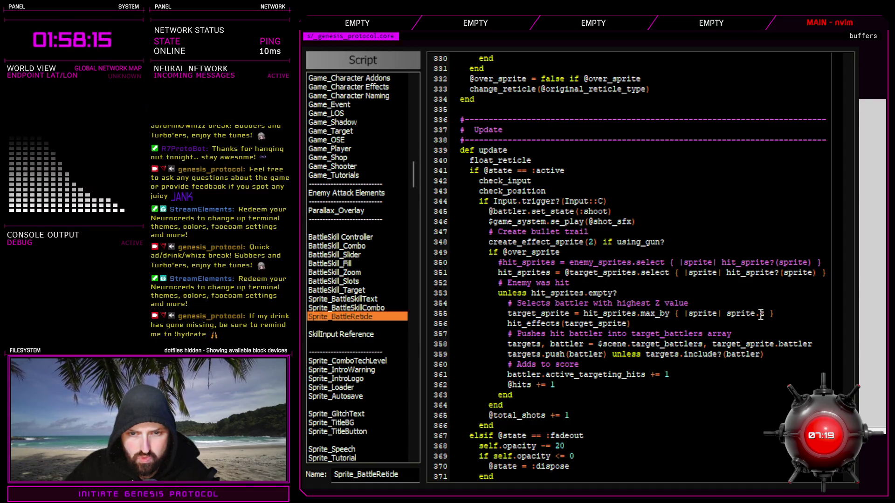
pyautogui.click(755, 314)
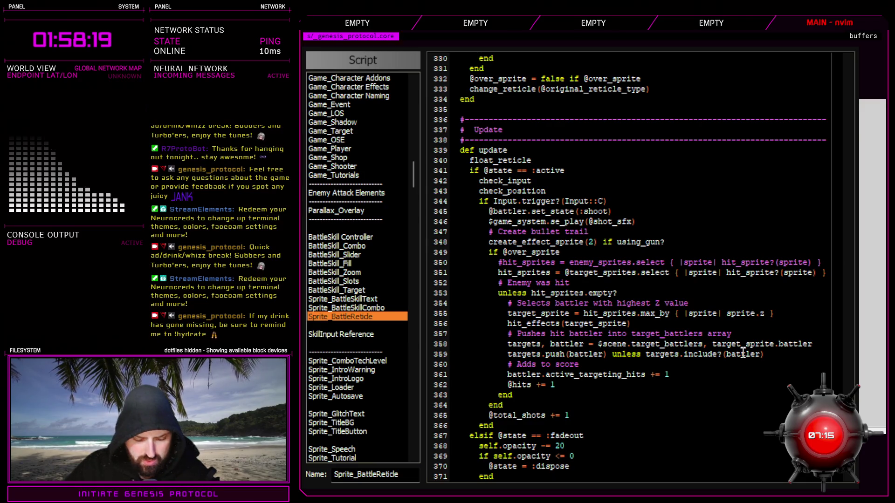
pyautogui.write('[0]')
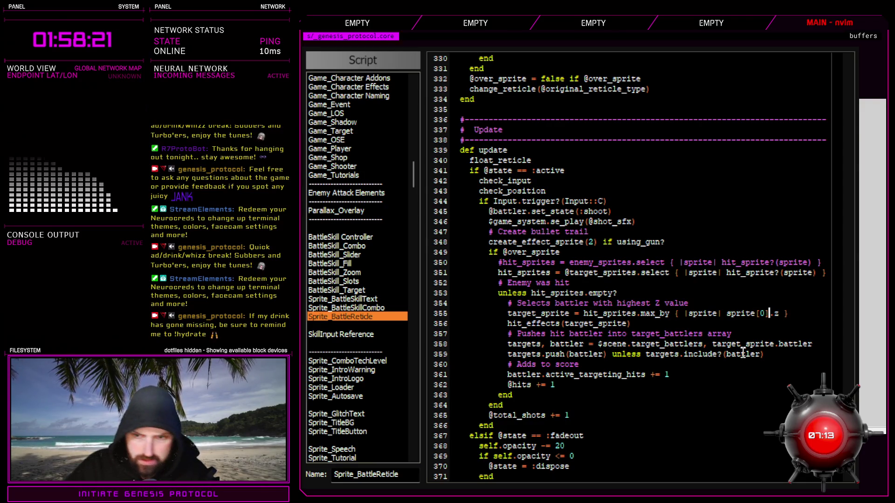
pyautogui.press('F12')
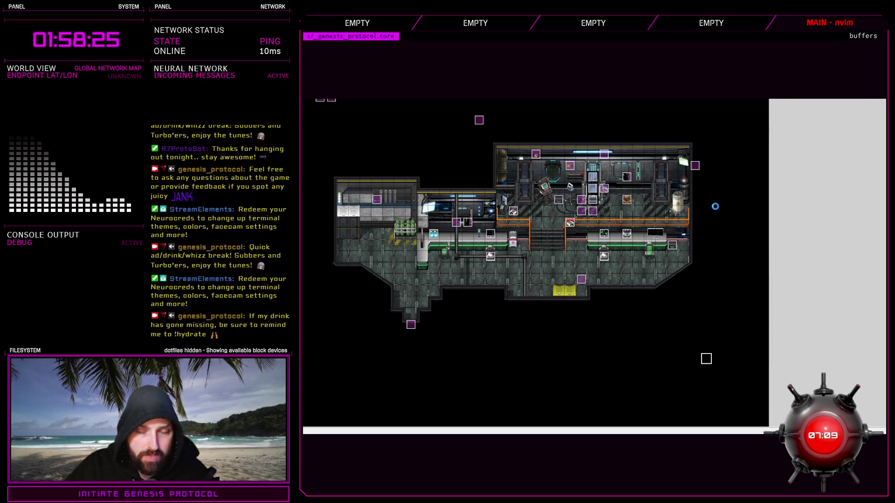
# Step: Battle-test the Test Battle troop firing Crackshot at the Bloodvector Mech, then close the game and database
pyautogui.hotkey('alt', 'Tab')
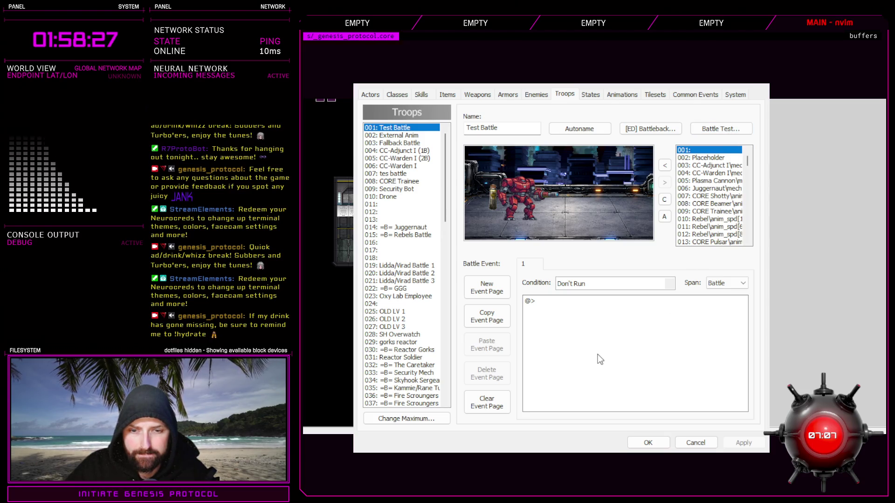
pyautogui.doubleClick(594, 347)
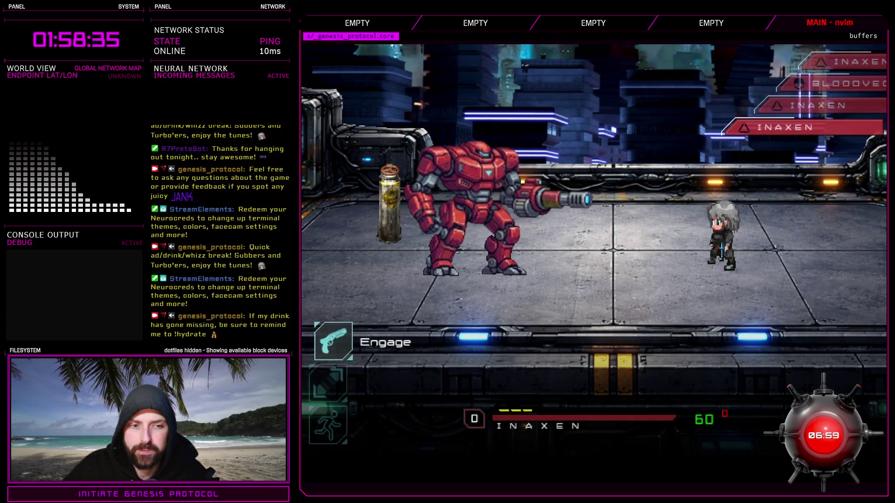
pyautogui.press('Return')
pyautogui.press('Return')
pyautogui.press('Down')
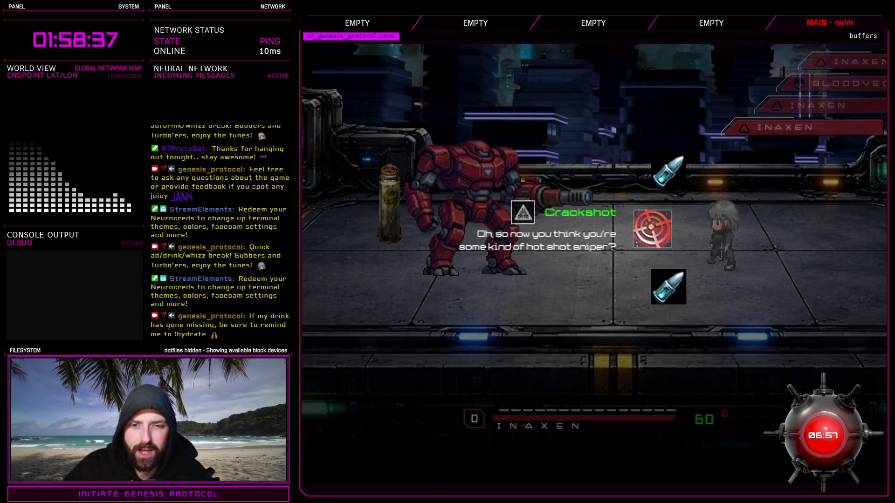
pyautogui.press('Return')
pyautogui.press('Right')
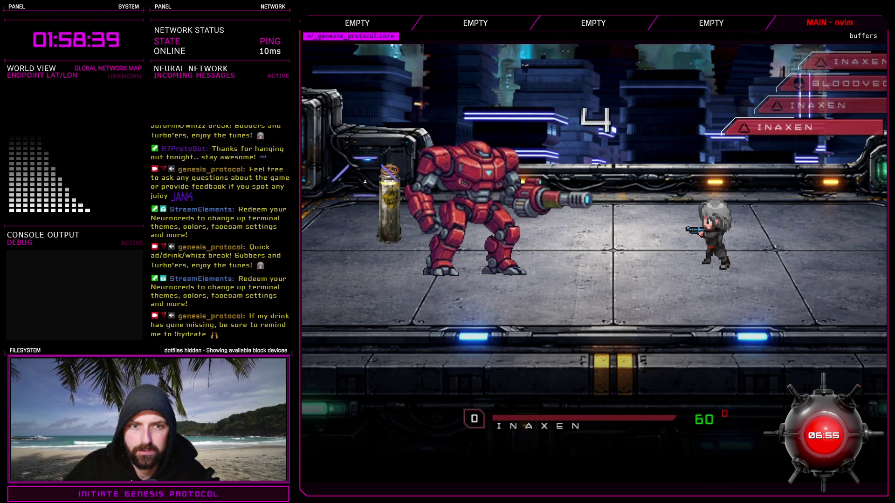
pyautogui.press('Escape')
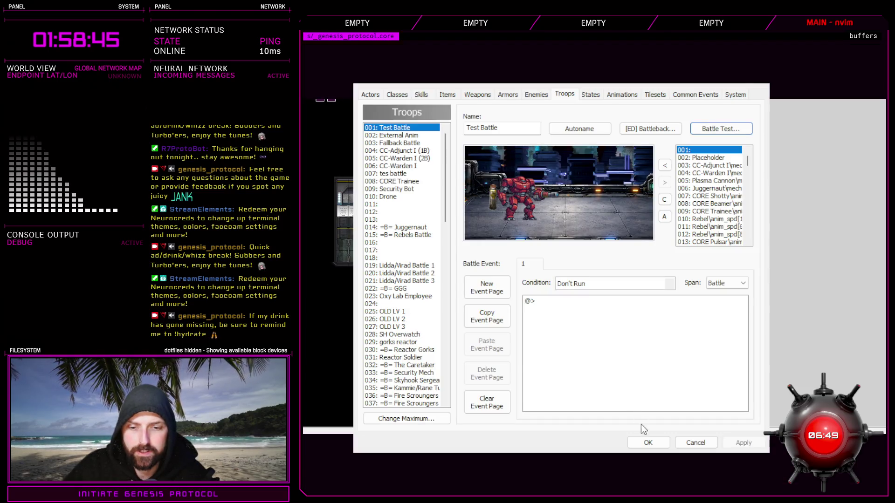
pyautogui.click(645, 441)
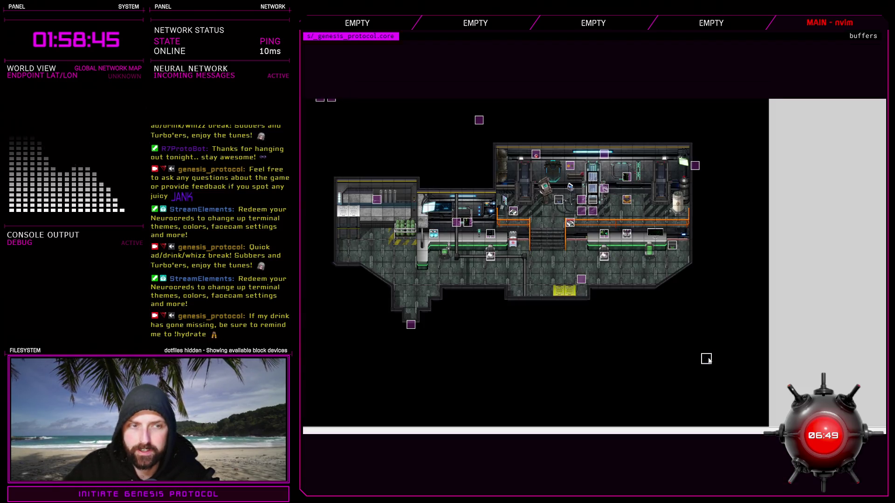
# Step: Insert 'puts sprite' on a new line after def hit_effects(sprite) at line 229, then playtest
pyautogui.press('F11')
pyautogui.scroll(5, 554, 330)
pyautogui.scroll(20, 554, 330)
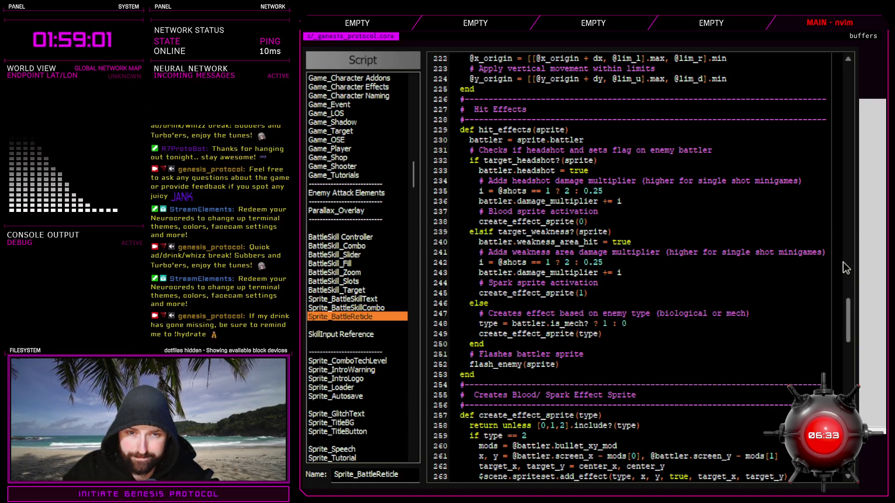
pyautogui.moveTo(849, 312); pyautogui.dragTo(853, 436)
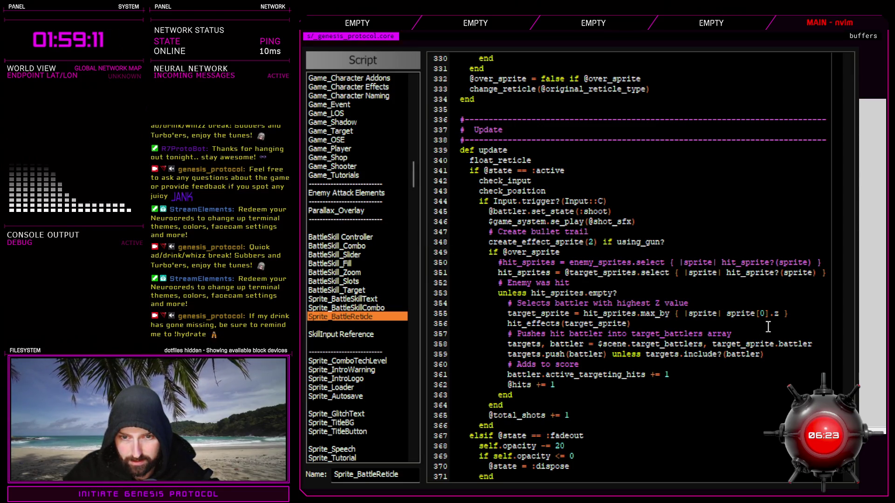
pyautogui.moveTo(851, 410); pyautogui.dragTo(851, 291)
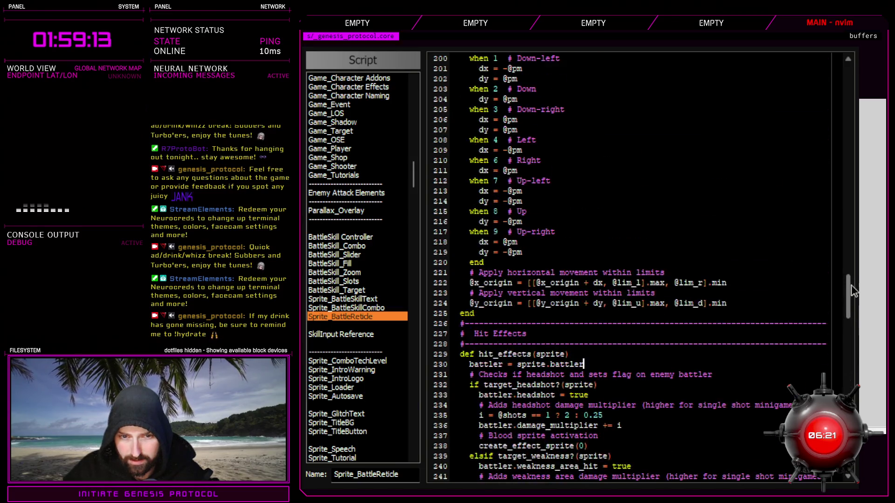
pyautogui.click(598, 351)
pyautogui.click(600, 353)
pyautogui.press('Return')
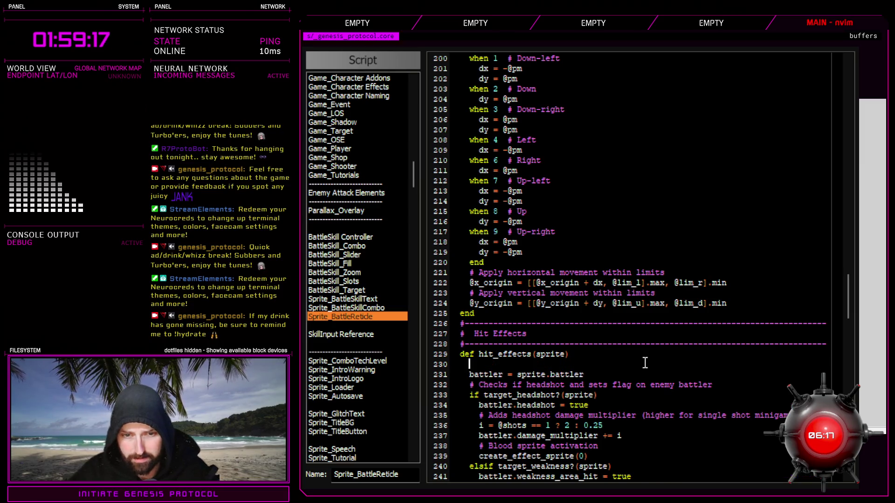
pyautogui.write('uts spr')
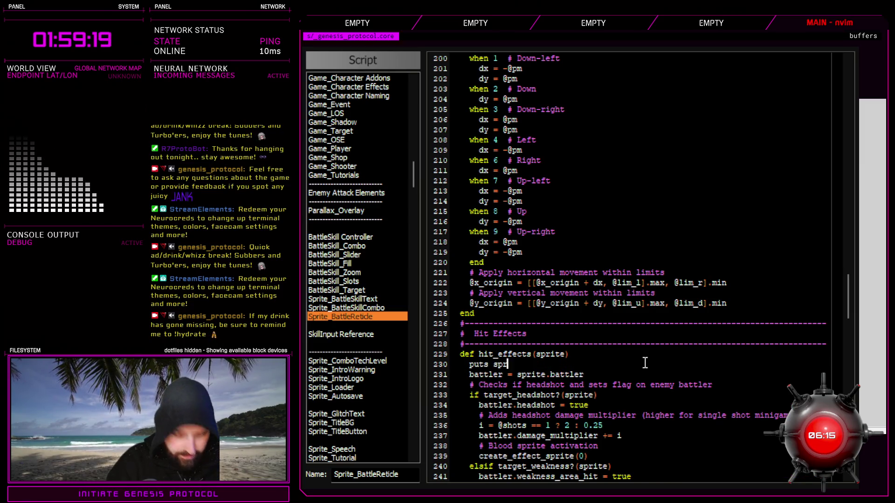
pyautogui.write('ite')
pyautogui.press('F12')
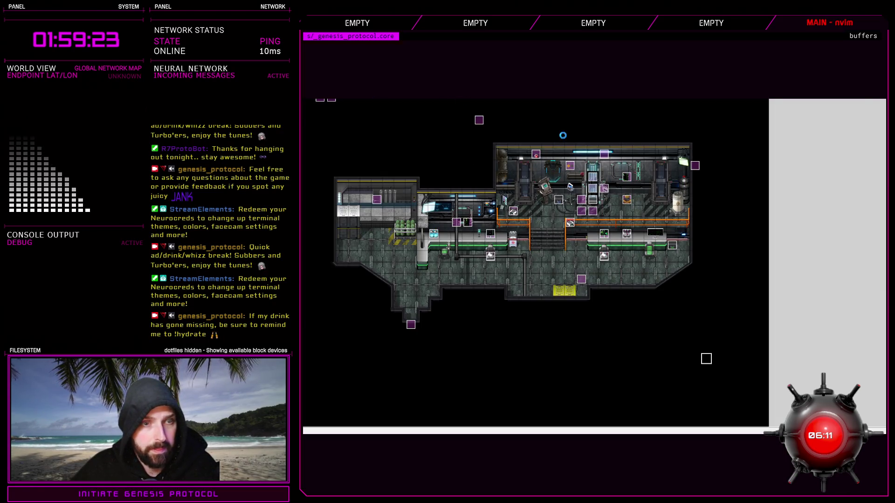
# Step: Battle-test the Test Battle troop with Crackshot aimed at the Bloodvector Mech, then close the database
pyautogui.press('F9')
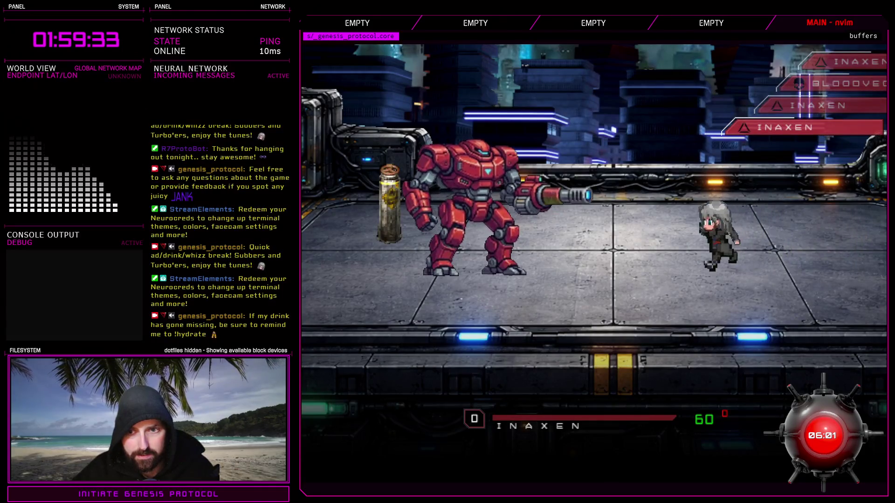
pyautogui.press('Return')
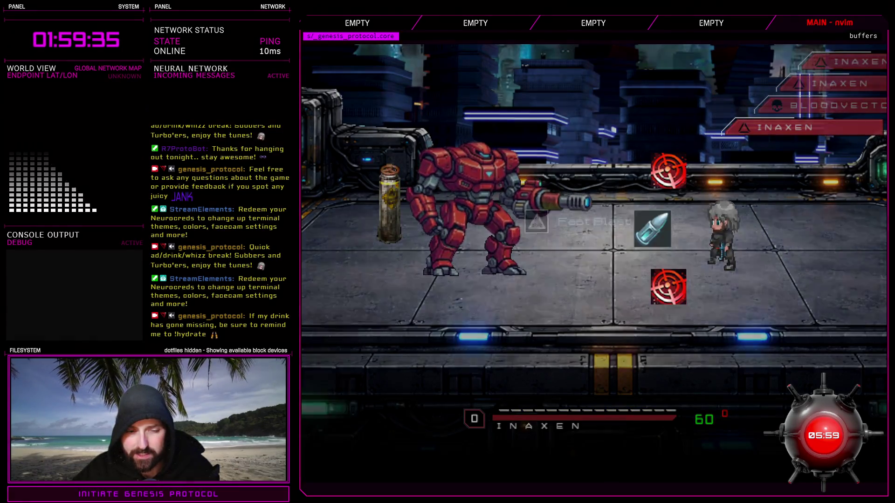
pyautogui.press('Right')
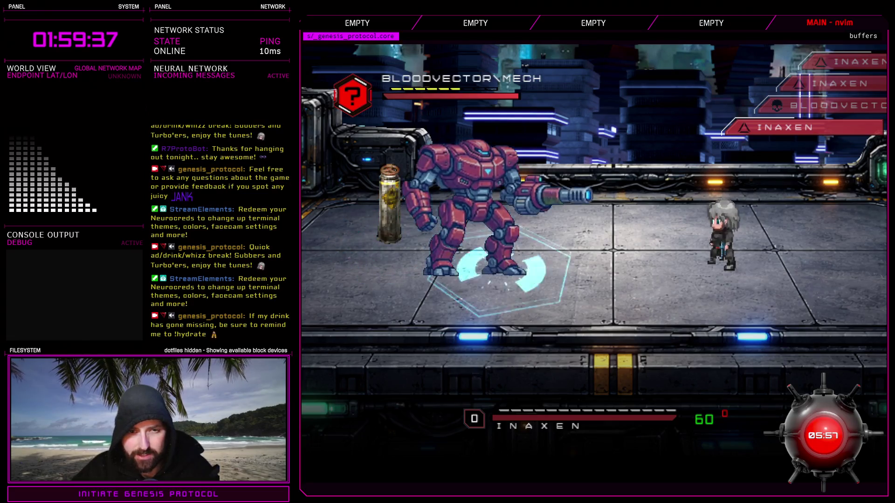
pyautogui.press('Return')
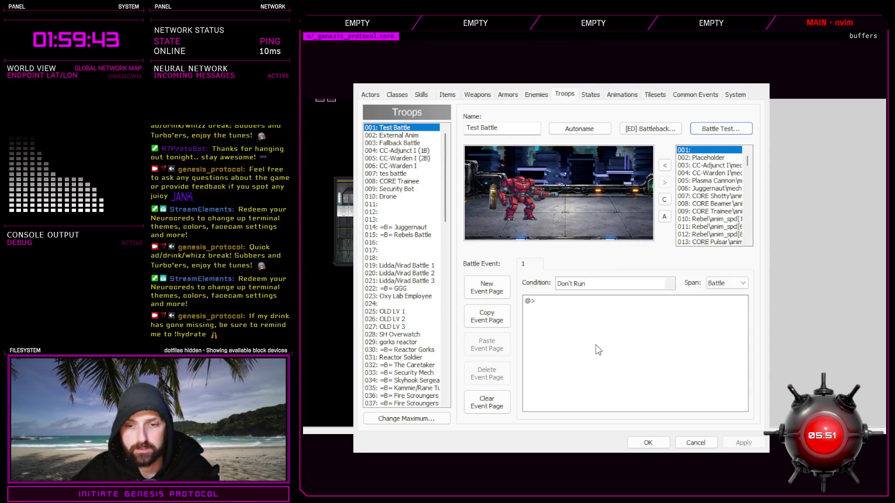
pyautogui.click(648, 442)
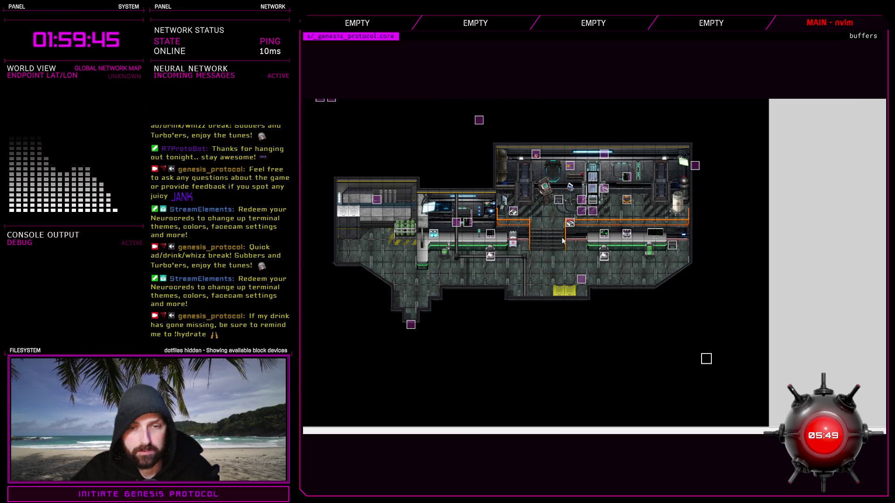
# Step: Delete the 'puts sprite' line 230, change hit_effects to sprite[0].battler, and start a playtest
pyautogui.press('F11')
pyautogui.moveTo(522, 364)
pyautogui.mouseDown()
pyautogui.moveTo(448, 354)
pyautogui.moveTo(448, 365)
pyautogui.moveTo(427, 370)
pyautogui.mouseUp()
pyautogui.press('Delete')
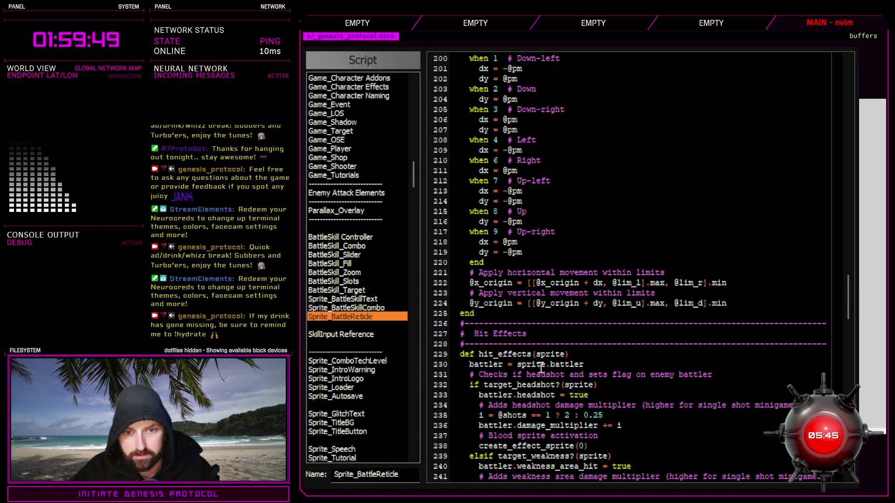
pyautogui.write('[0]')
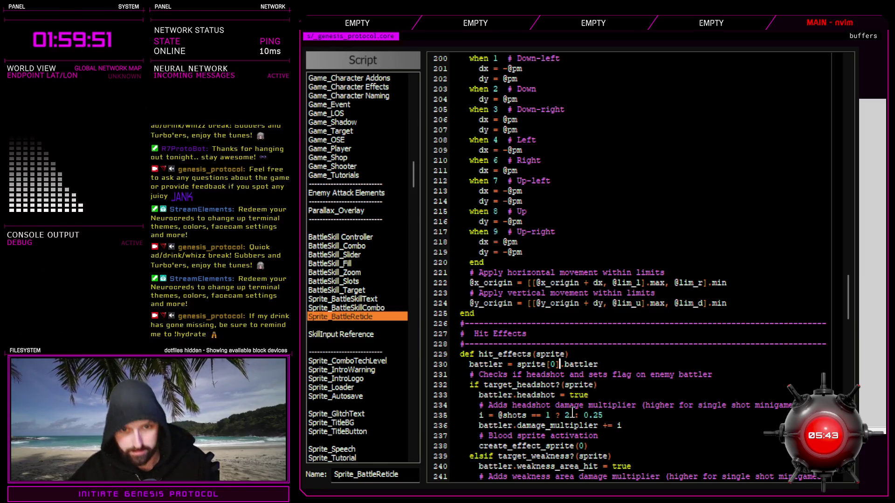
pyautogui.press('F12')
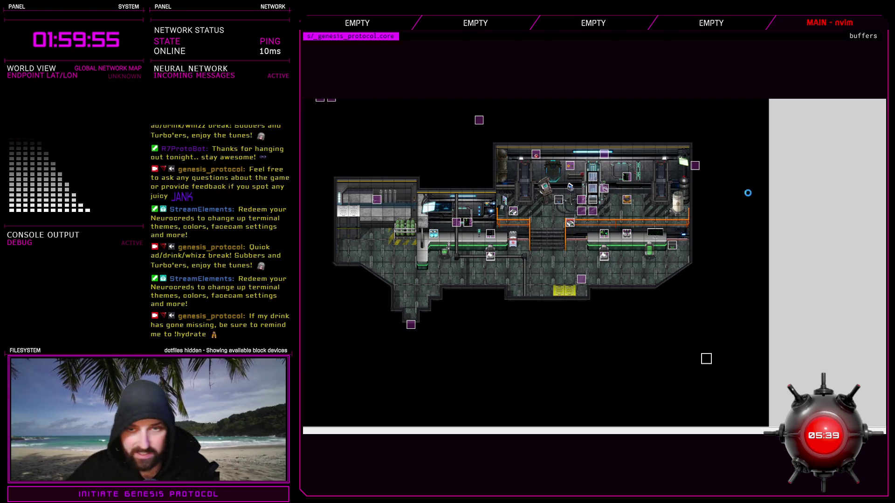
pyautogui.hotkey('alt', 'Tab')
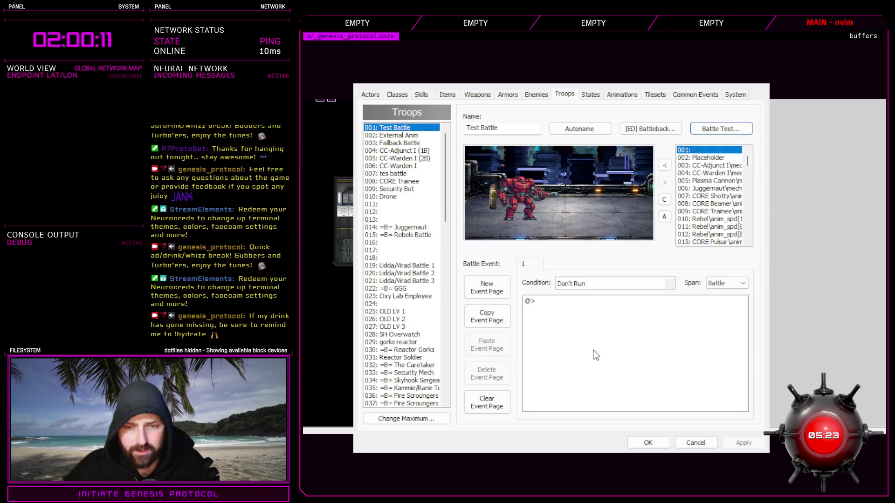
# Step: Close the database, reopen the reticle script and review the target_headshot? lookup on line 106
pyautogui.click(649, 440)
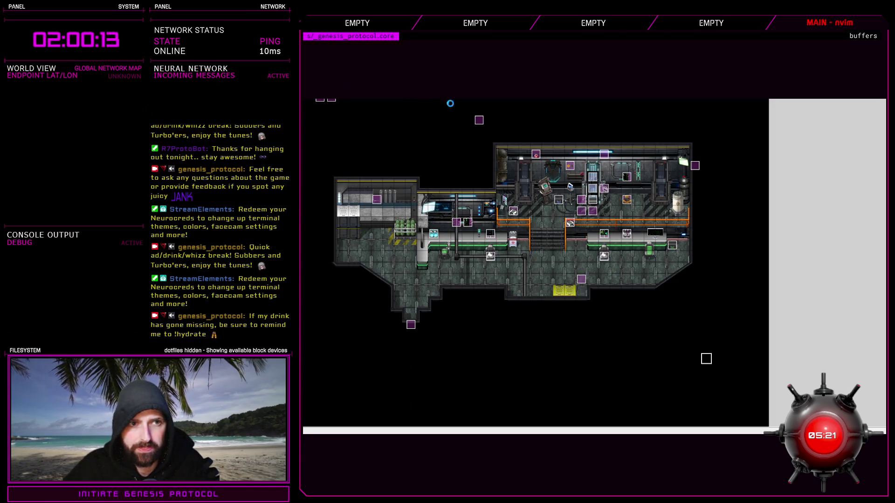
pyautogui.press('F11')
pyautogui.scroll(8, 542, 346)
pyautogui.scroll(20, 542, 346)
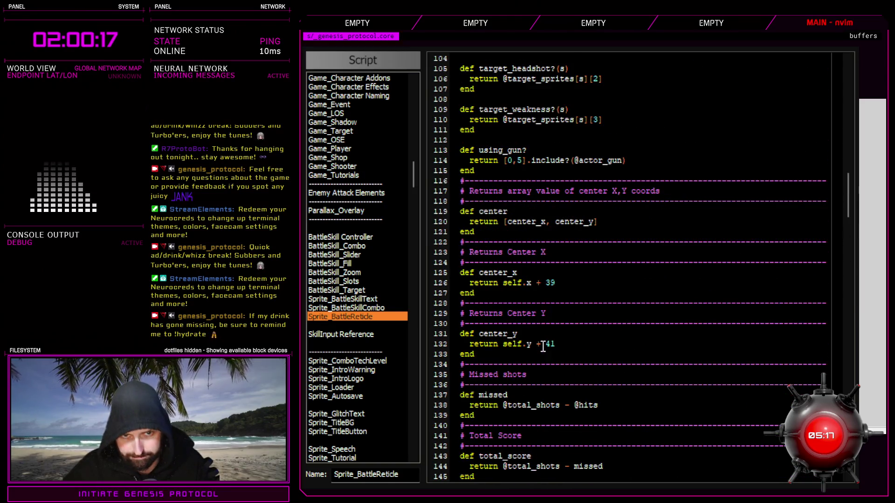
pyautogui.scroll(6, 544, 346)
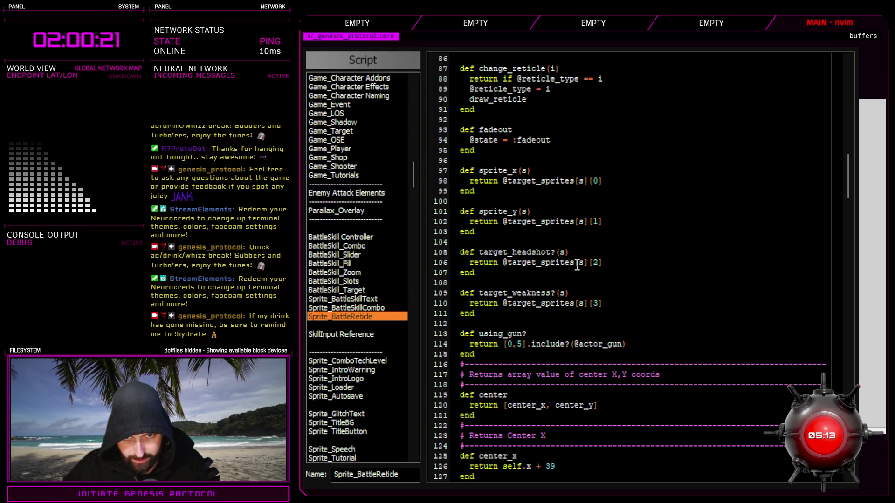
pyautogui.click(577, 265)
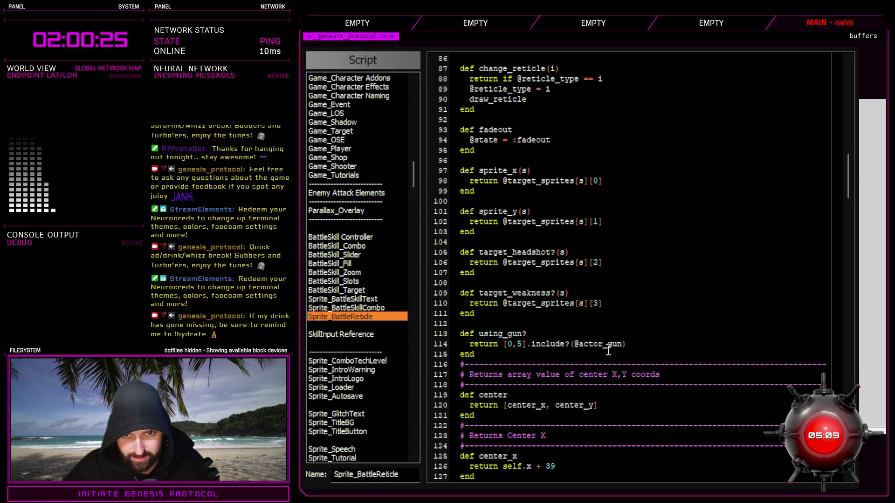
pyautogui.scroll(-20, 608, 350)
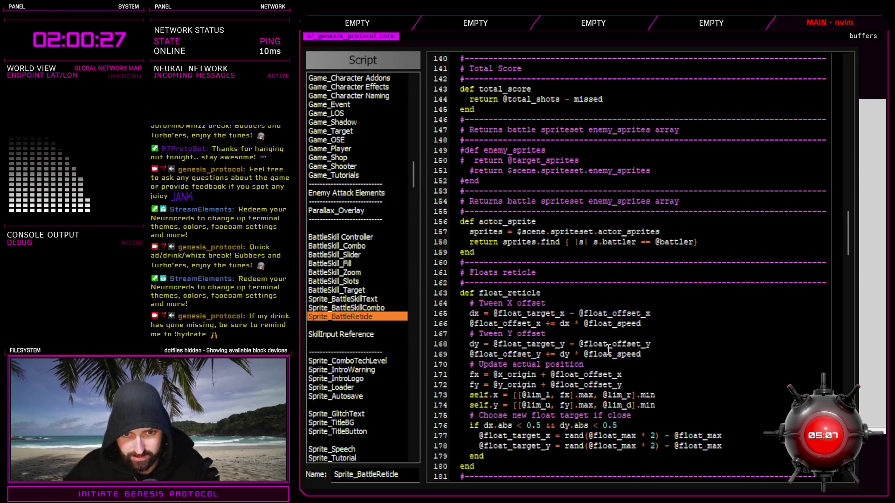
pyautogui.scroll(-6, 590, 347)
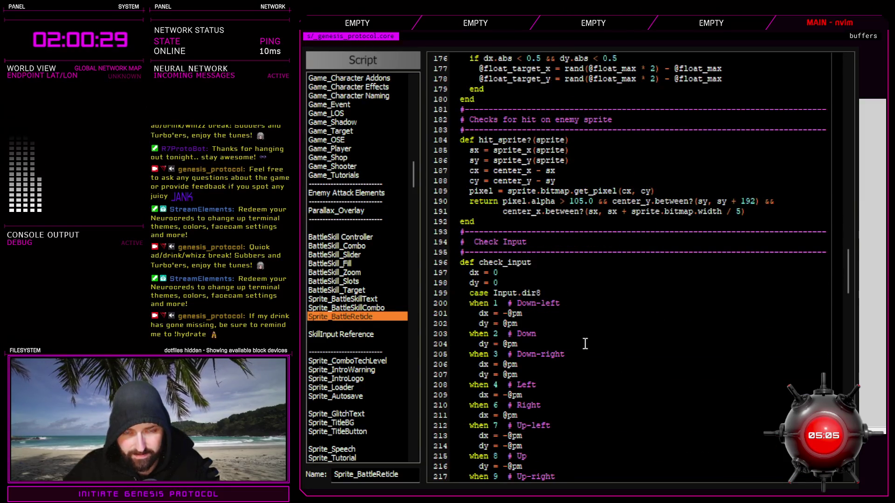
pyautogui.scroll(9, 585, 344)
pyautogui.scroll(7, 584, 345)
pyautogui.scroll(-13, 582, 346)
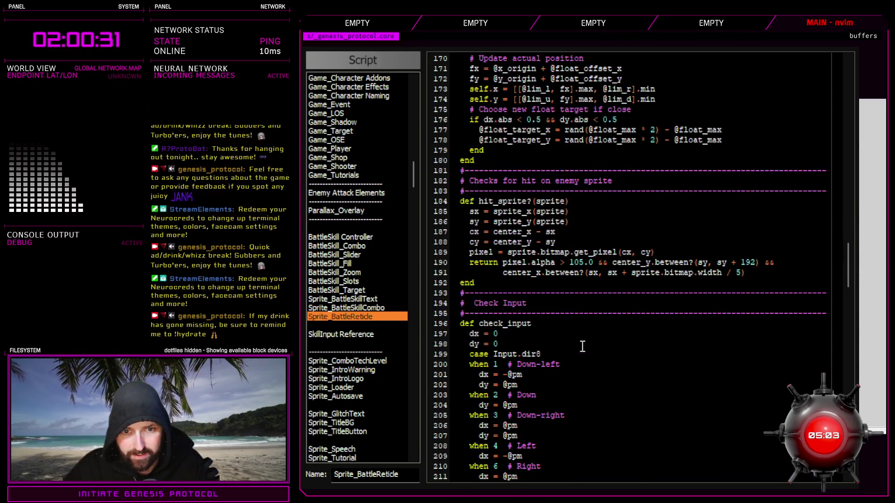
pyautogui.scroll(-16, 582, 346)
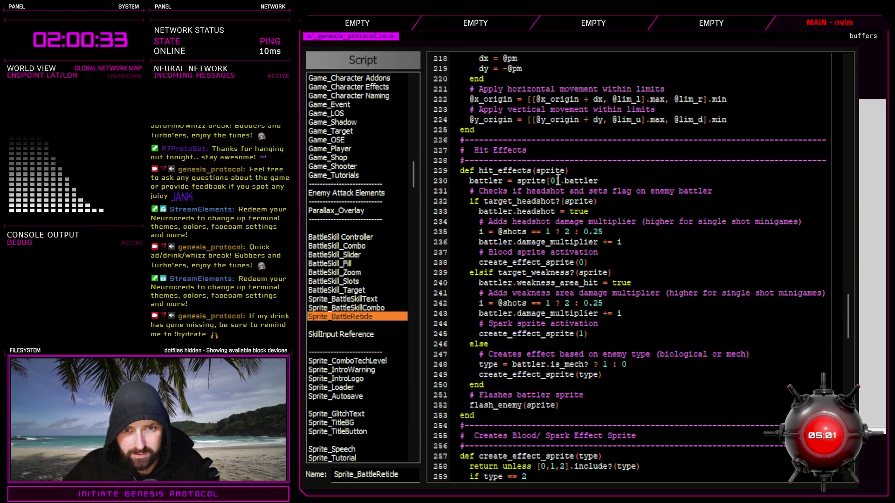
# Step: Remove the [0] indexes so line 230 reads sprite.battler and line 355 sprite.z
pyautogui.click(558, 181)
pyautogui.press('BackSpace')
pyautogui.press('BackSpace')
pyautogui.press('BackSpace')
pyautogui.scroll(-2, 621, 222)
pyautogui.scroll(-20, 621, 223)
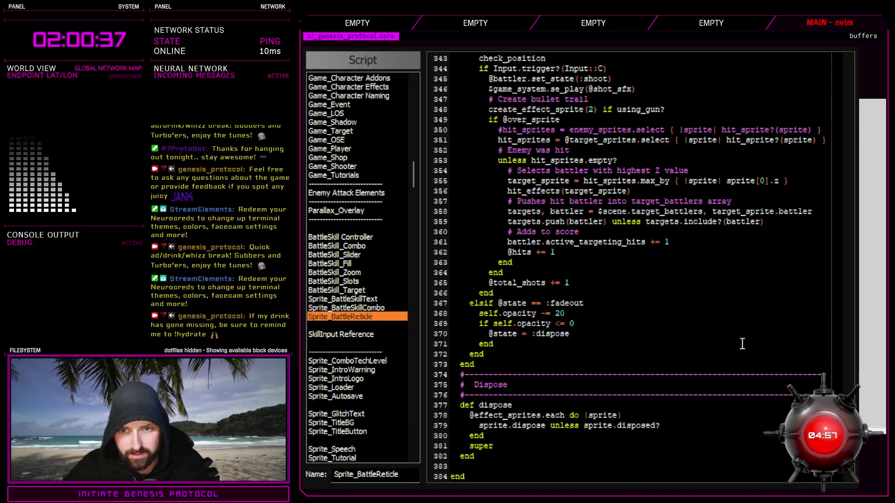
pyautogui.press('Delete')
pyautogui.press('Delete')
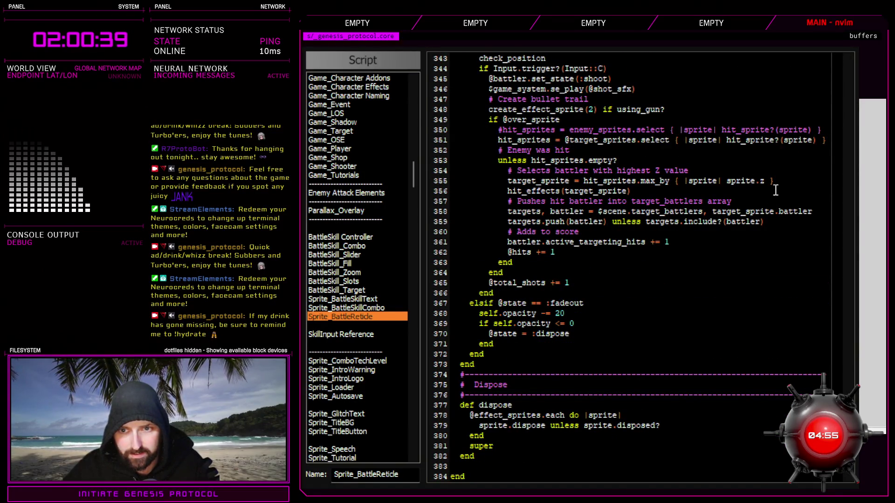
pyautogui.scroll(4, 776, 210)
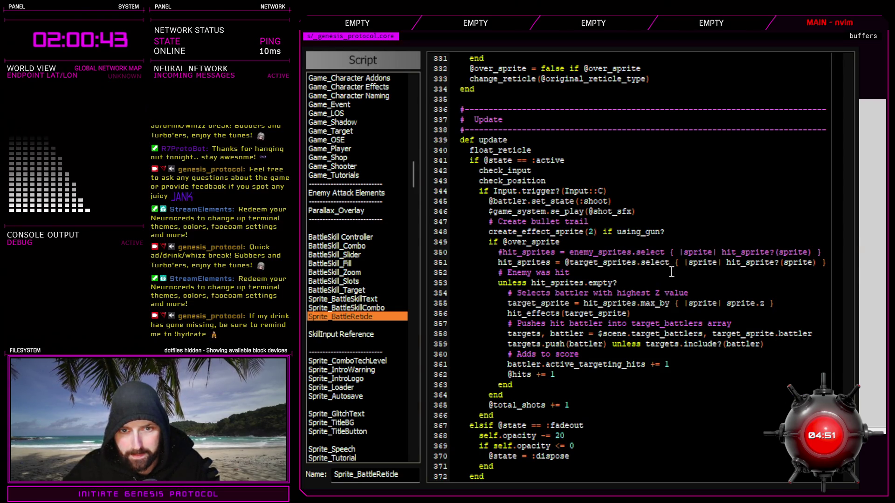
pyautogui.press('Return')
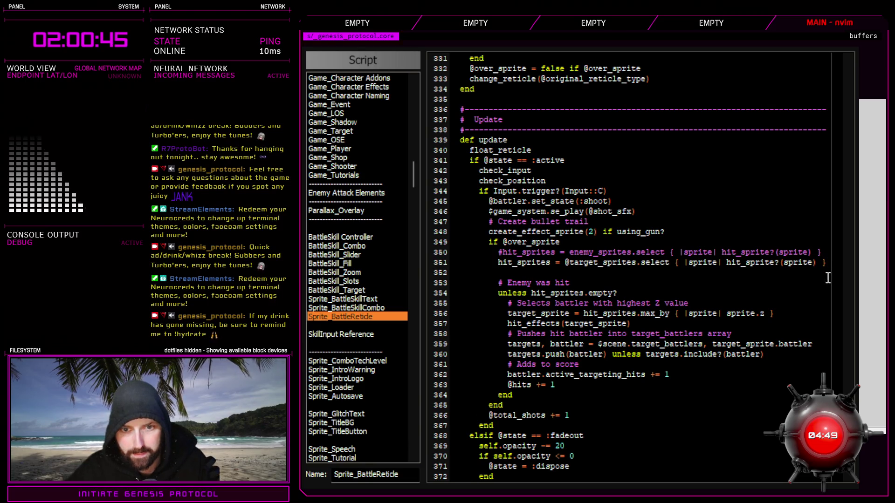
# Step: Add 'puts sprite' on line 352 after the hit-sprite check and start a playtest
pyautogui.write('puts spri')
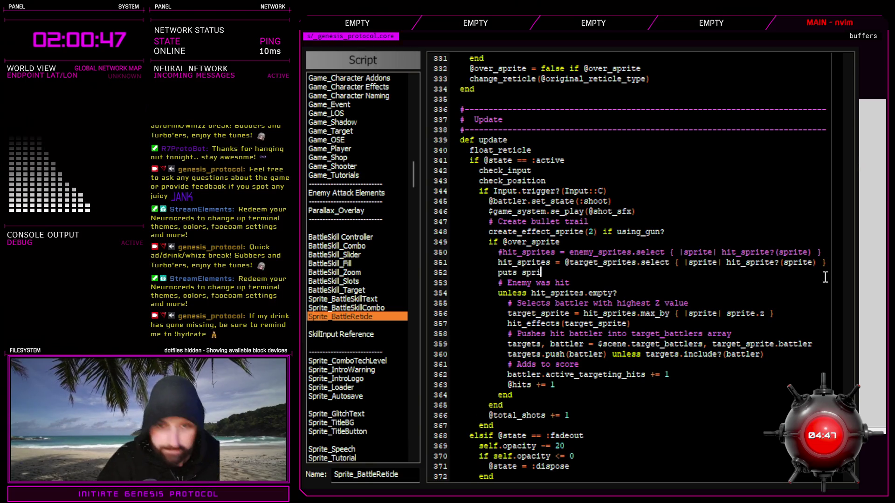
pyautogui.write('te')
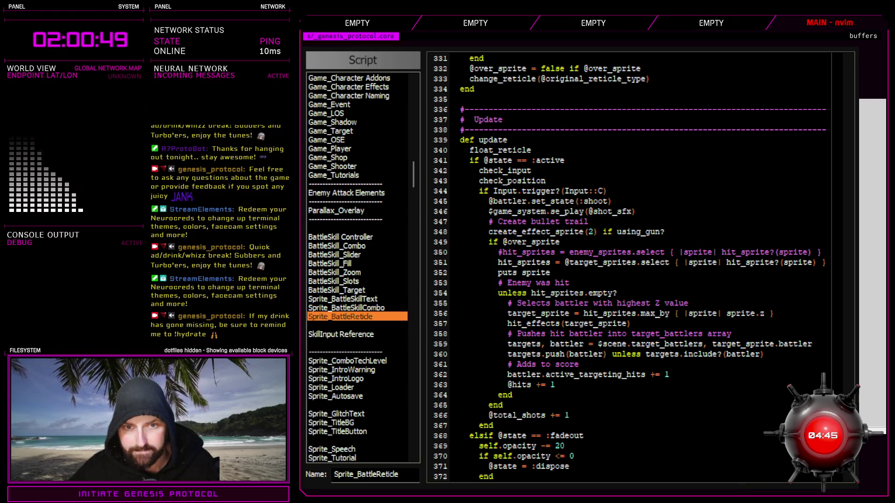
pyautogui.press('F12')
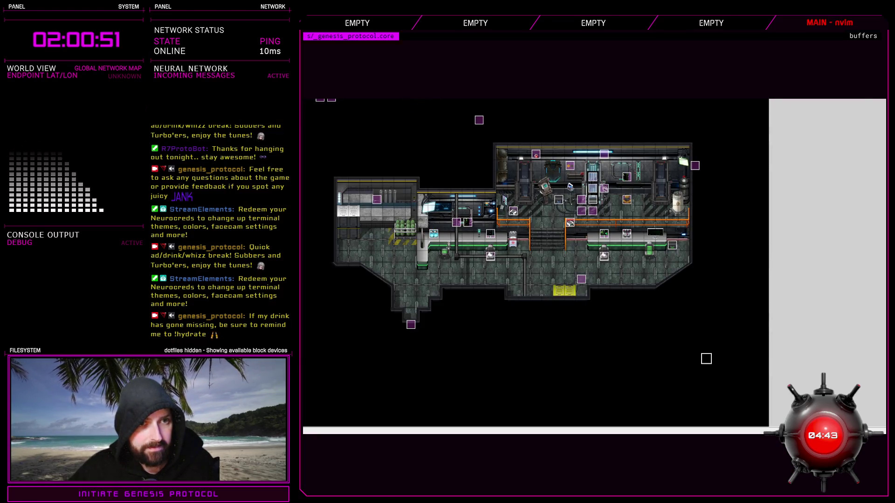
pyautogui.press('F9')
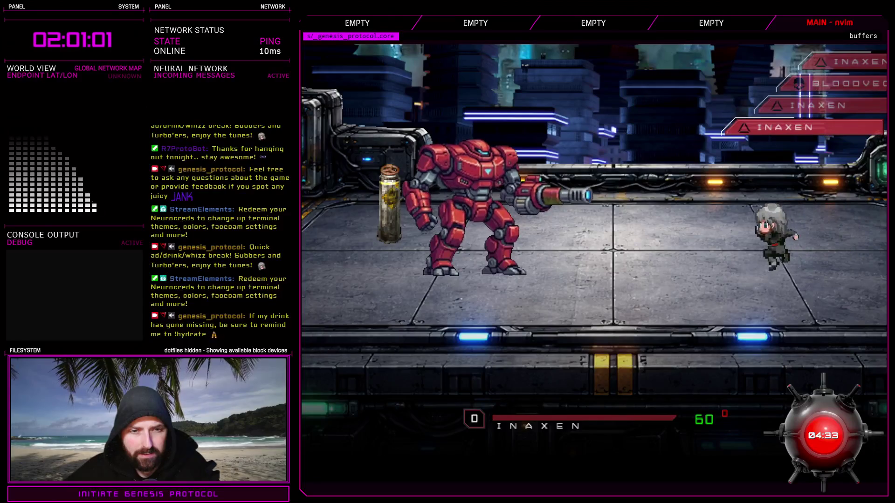
# Step: Battle-test the troop firing Fast Blast at the Bloodvector Mech, then close it and return to the scripts
pyautogui.press('Return')
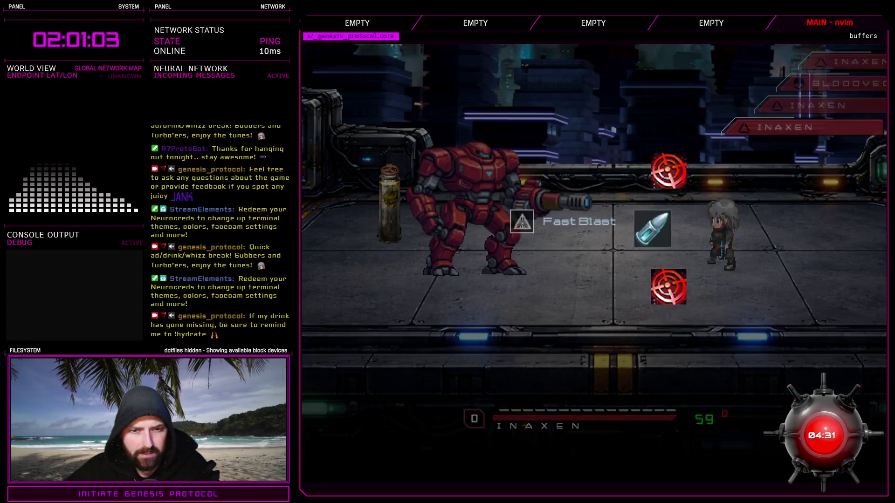
pyautogui.press('Return')
pyautogui.press('Right')
pyautogui.press('Return')
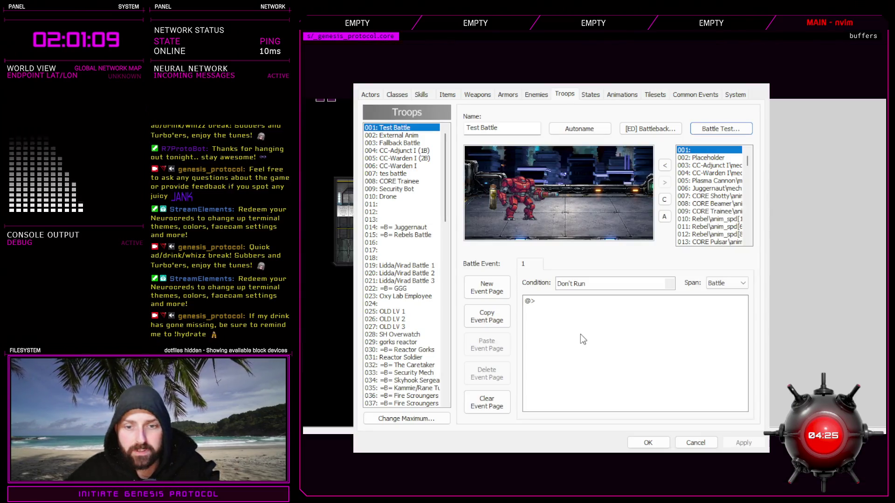
pyautogui.click(644, 443)
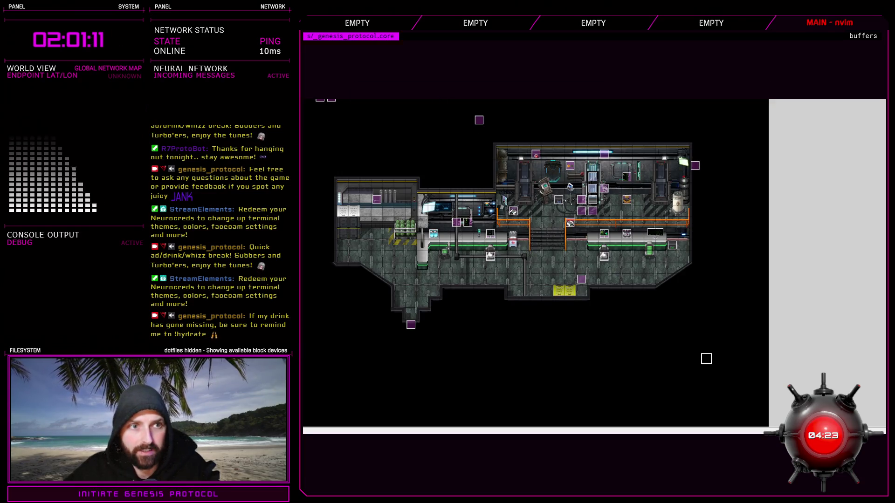
pyautogui.press('F11')
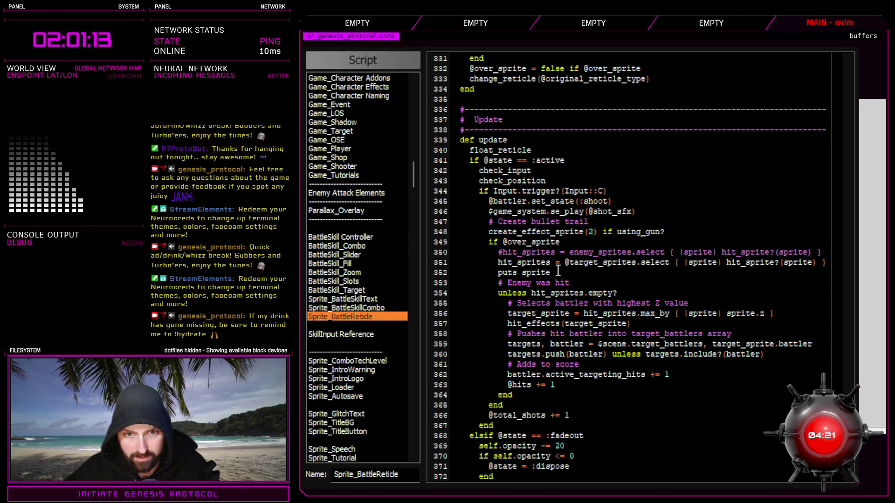
# Step: Delete the standalone puts sprite debug line
pyautogui.hotkey('shift', 'Home')
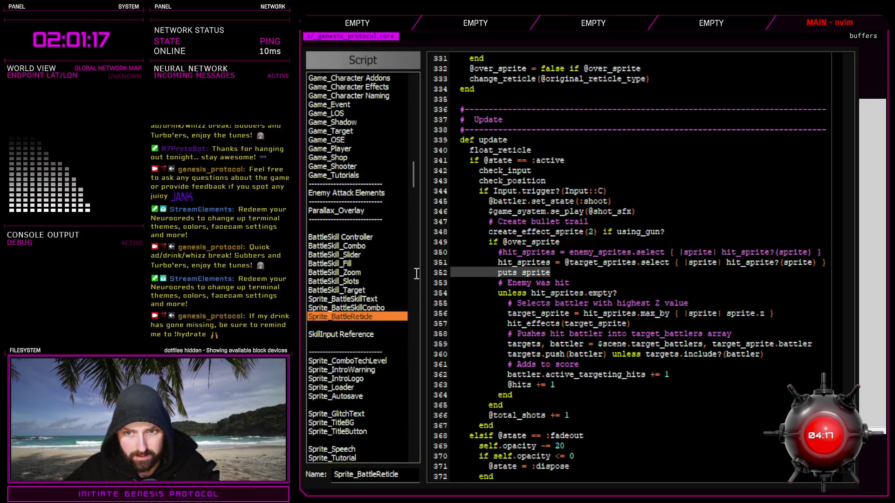
pyautogui.press('Delete')
pyautogui.press('BackSpace')
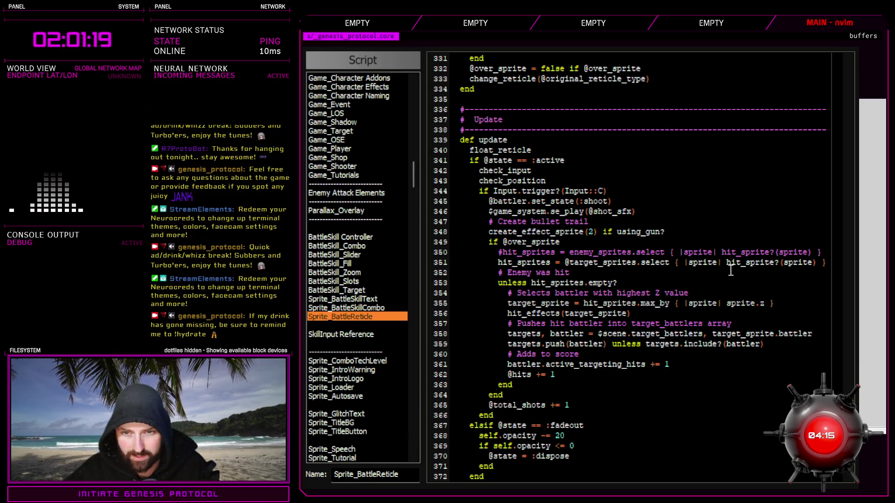
# Step: Put a sprite print on its own line before hit_sprite? on line 351, then playtest
pyautogui.click(726, 262)
pyautogui.press('Return')
pyautogui.press('Return')
pyautogui.click(538, 272)
pyautogui.write('ts spri')
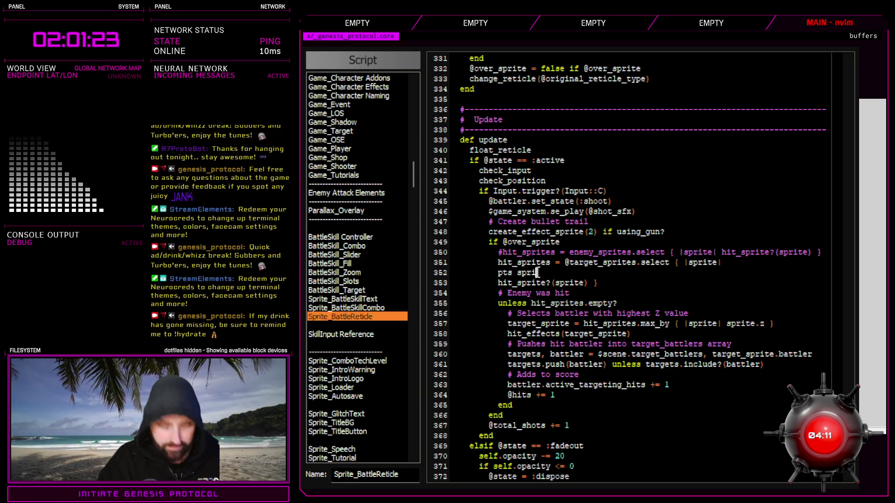
pyautogui.write('te')
pyautogui.write('u')
pyautogui.press('F12')
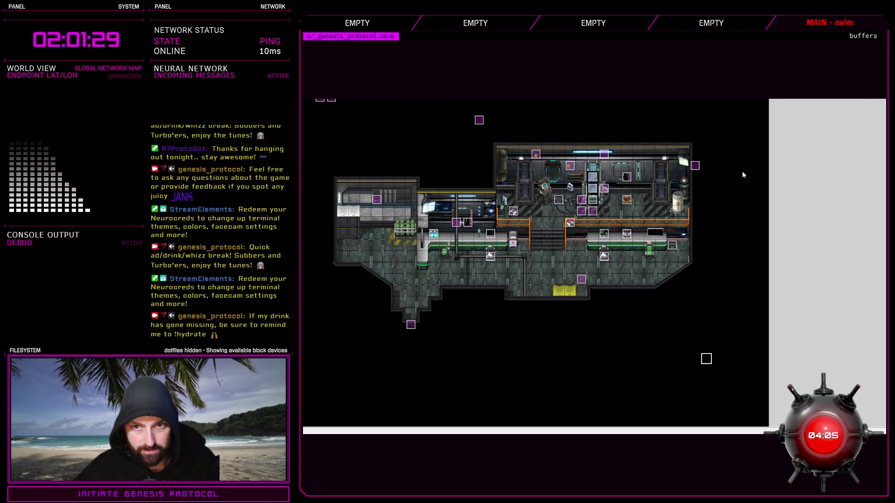
# Step: Start the Test Battle and fire Fast Blast at the Bloodvector Mech
pyautogui.hotkey('alt', 'Tab')
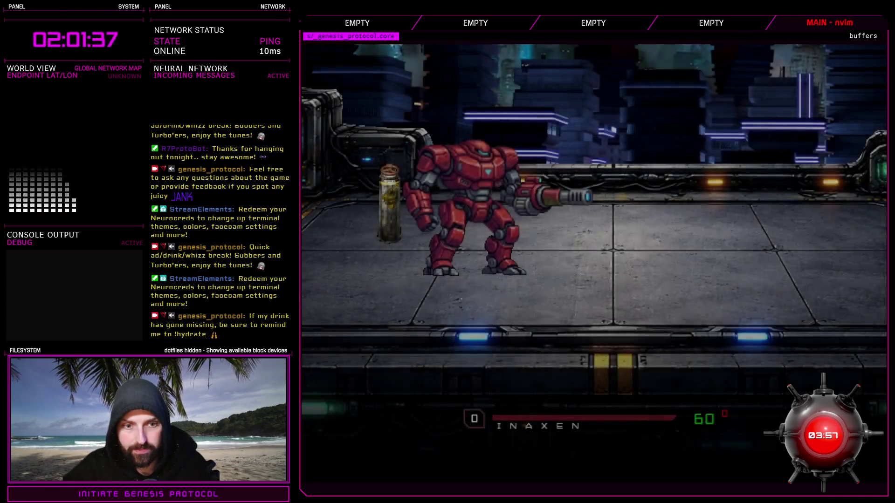
pyautogui.press('Return')
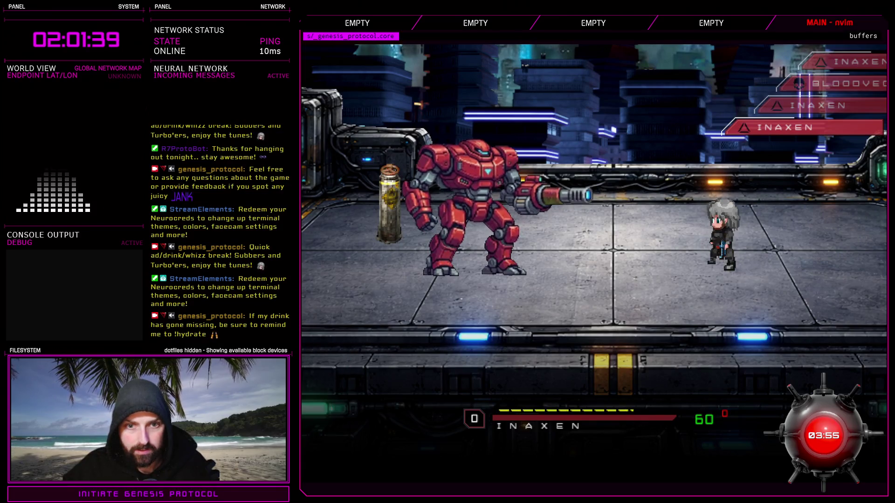
pyautogui.press('Return')
pyautogui.press('Return')
pyautogui.press('Right')
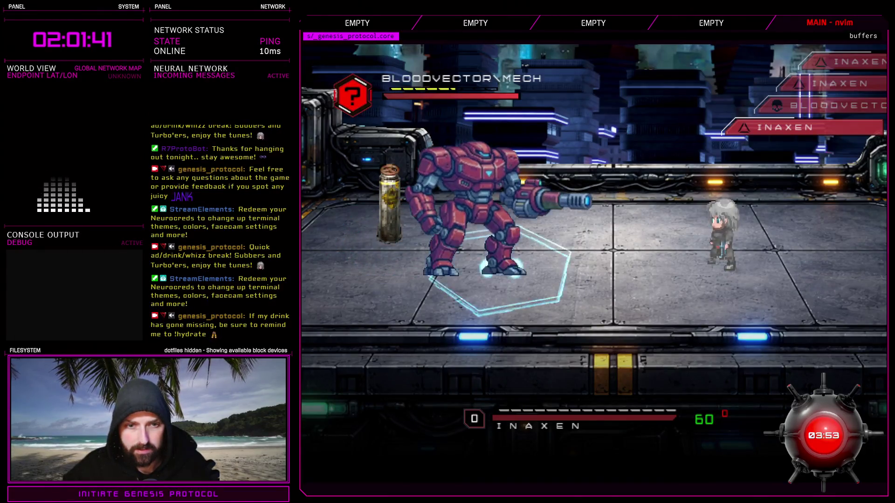
pyautogui.press('Return')
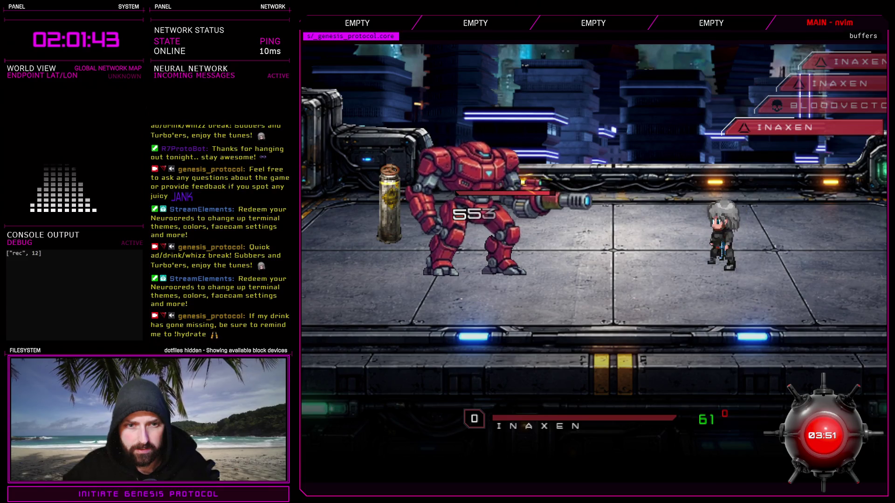
# Step: Fire Crackshot at the Bloodvector Mech, end the test, and reopen the reticle script
pyautogui.press('Return')
pyautogui.press('Return')
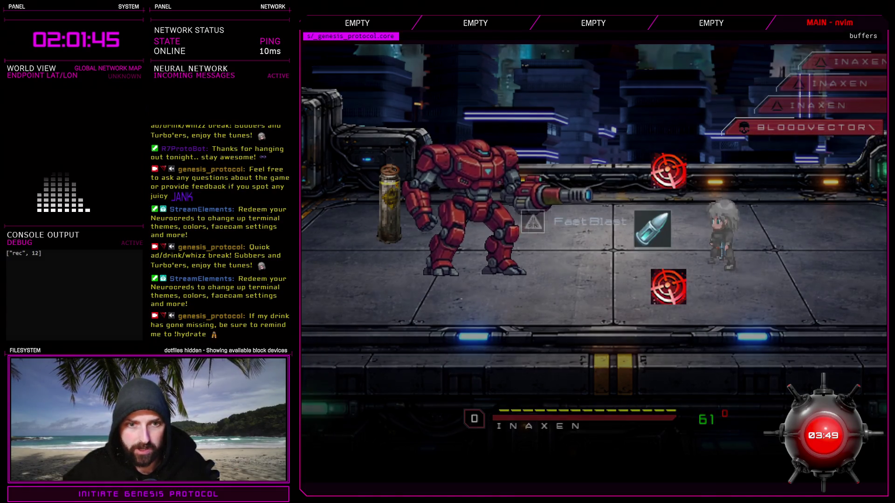
pyautogui.press('Down')
pyautogui.press('Return')
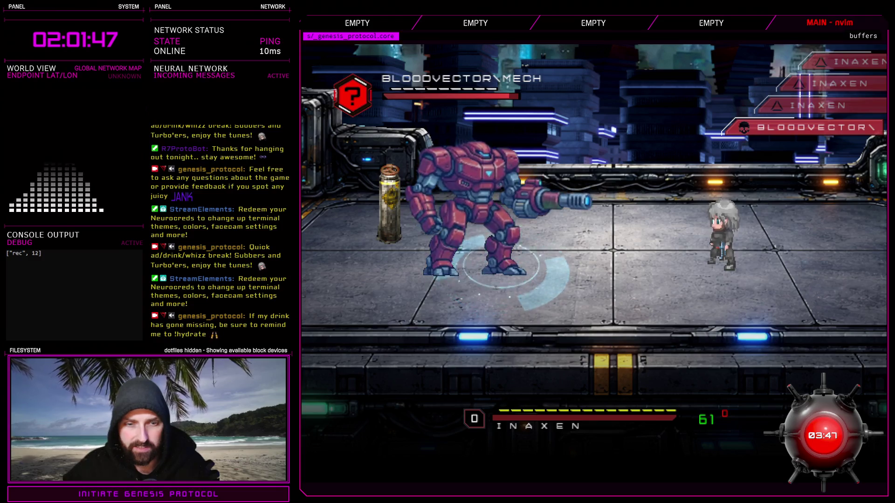
pyautogui.press('Return')
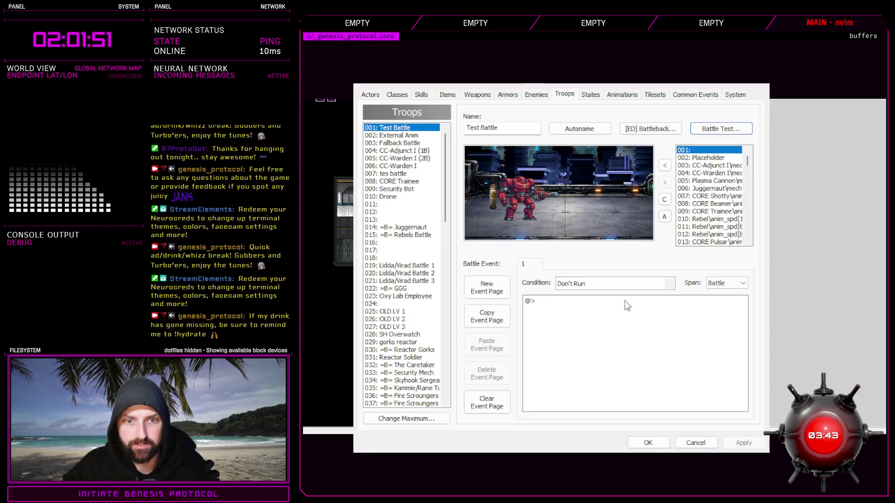
pyautogui.click(763, 87)
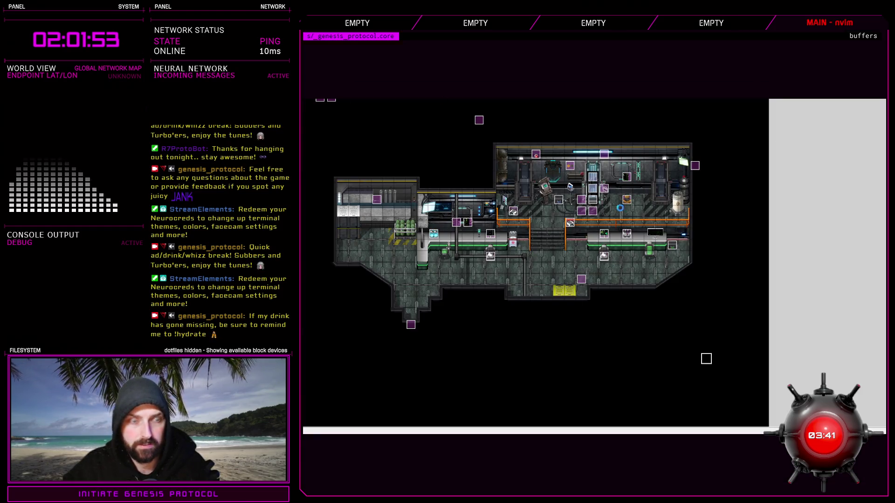
pyautogui.press('F11')
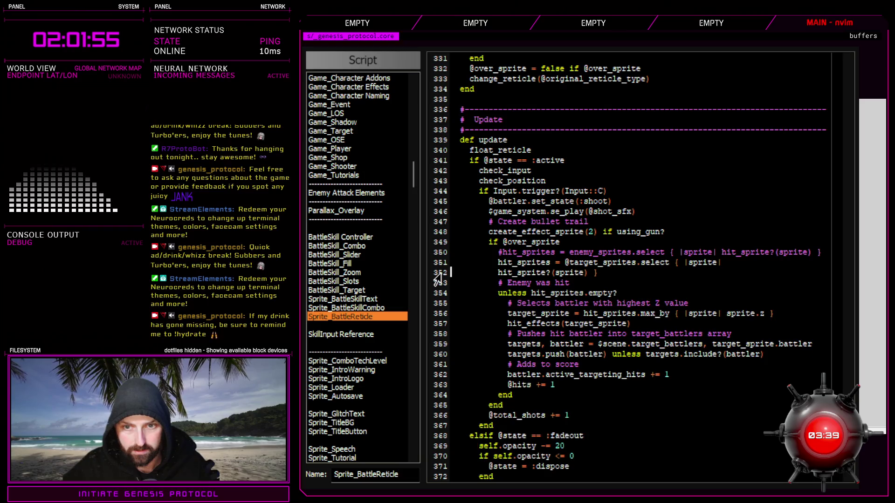
# Step: Rejoin the hit_sprites select block onto line 351 and inspect the max_by expression on line 355
pyautogui.press('BackSpace')
pyautogui.press('BackSpace')
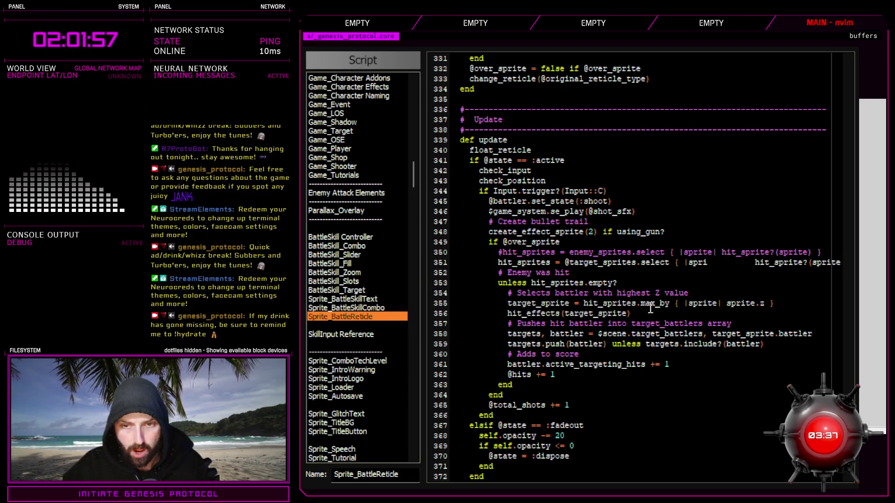
pyautogui.press('Return')
pyautogui.click(747, 265)
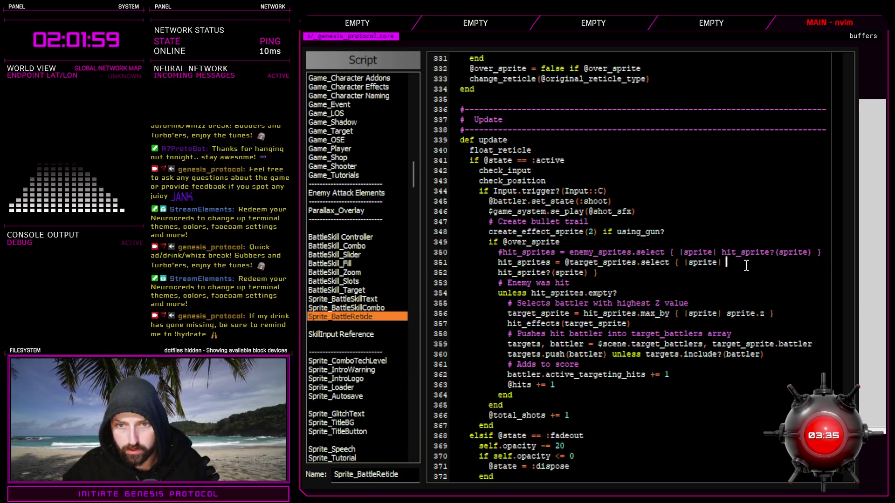
pyautogui.press('Delete')
pyautogui.press('Delete')
pyautogui.press('Delete')
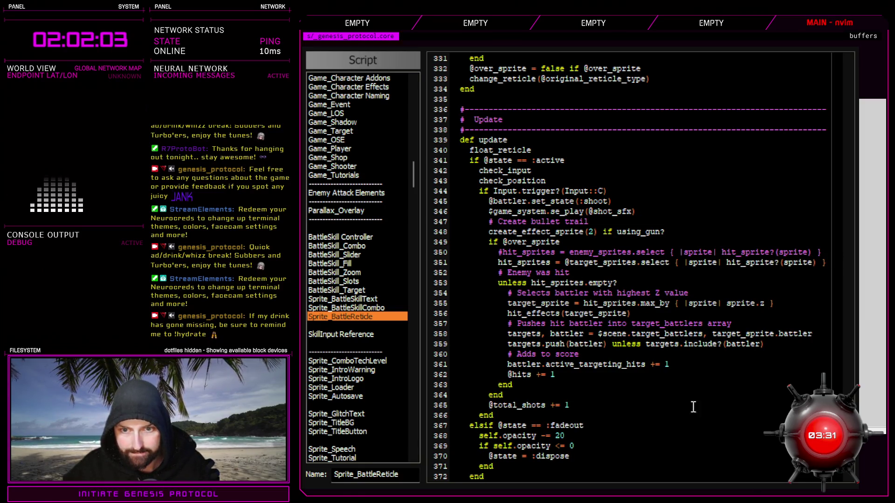
pyautogui.moveTo(584, 303); pyautogui.dragTo(674, 304)
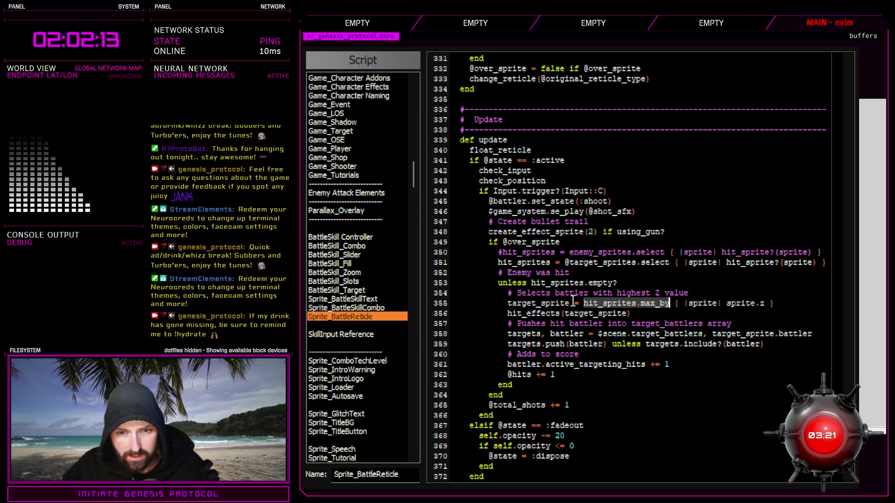
pyautogui.click(700, 303)
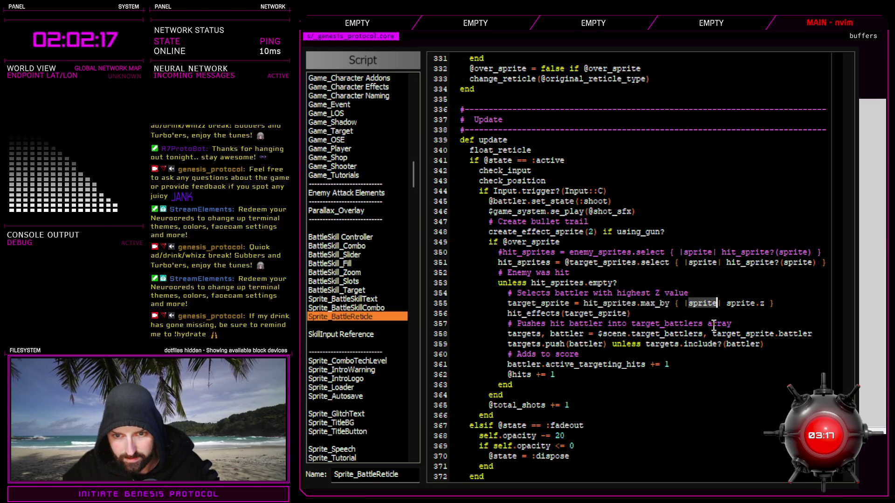
pyautogui.click(727, 304)
pyautogui.moveTo(729, 306)
pyautogui.mouseDown()
pyautogui.moveTo(769, 303)
pyautogui.moveTo(629, 313)
pyautogui.moveTo(689, 293)
pyautogui.moveTo(612, 305)
pyautogui.mouseUp()
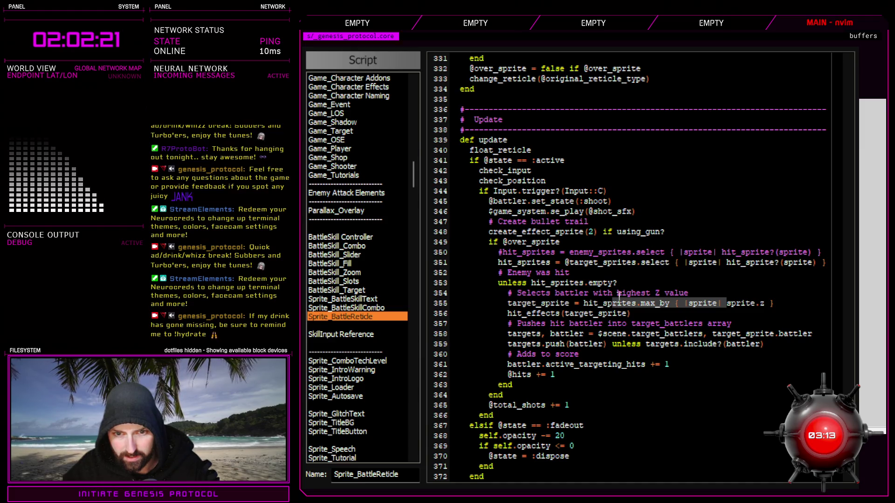
# Step: Change line 353 from unless hit_sprites.empty? to if hit_sprites and close the editor
pyautogui.click(618, 283)
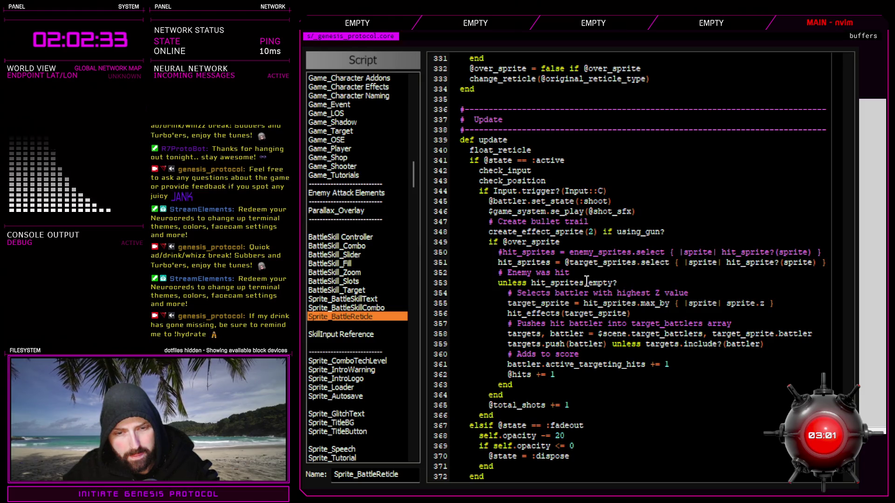
pyautogui.moveTo(584, 282); pyautogui.dragTo(619, 282)
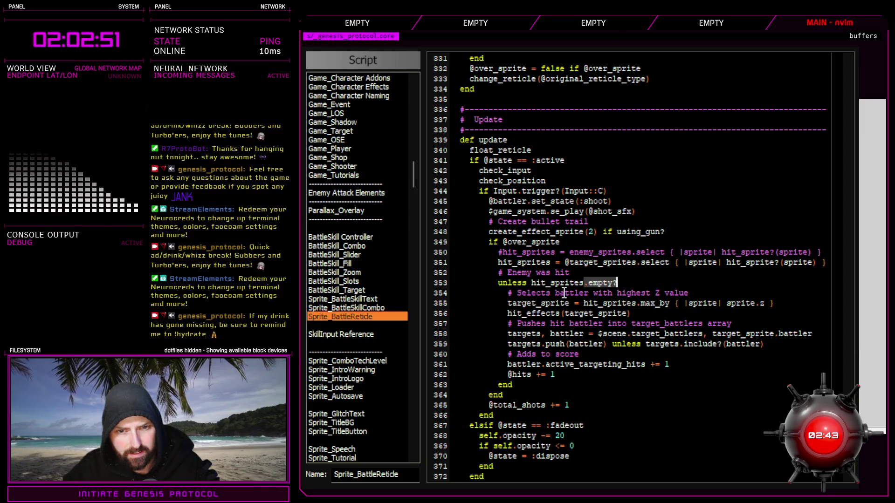
pyautogui.press('BackSpace')
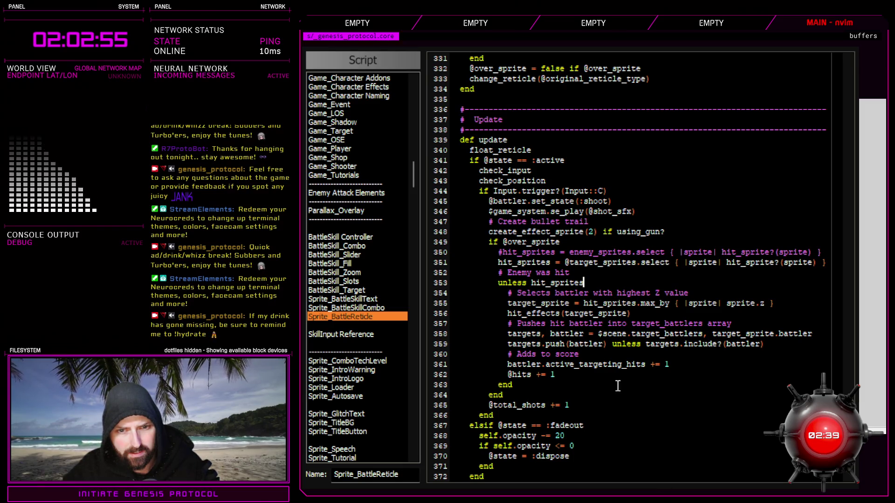
pyautogui.doubleClick(511, 282)
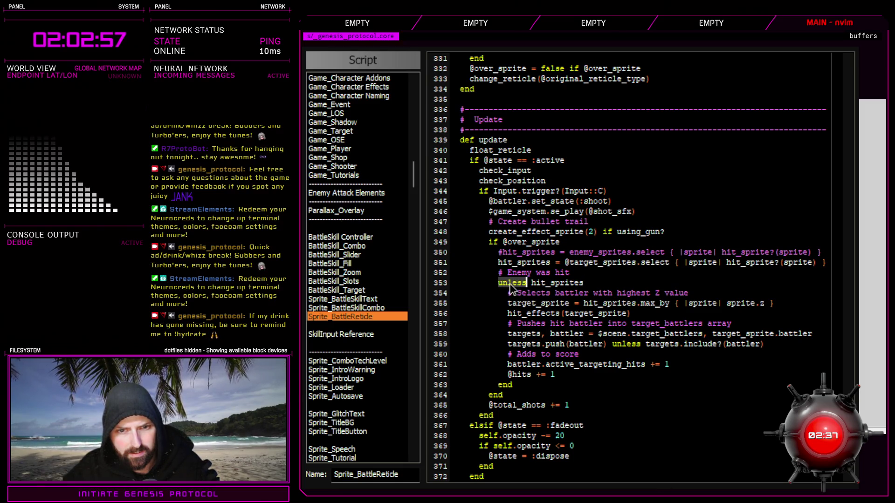
pyautogui.write('if')
pyautogui.press('End')
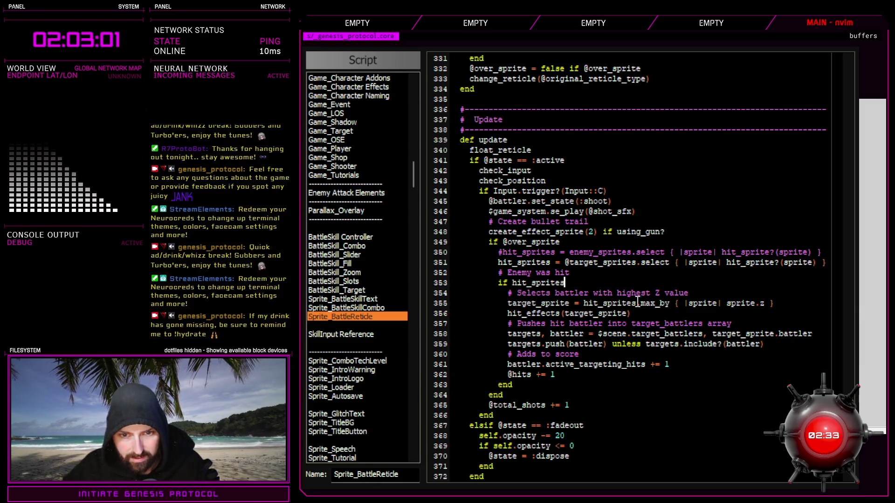
pyautogui.hotkey('alt', 'Tab')
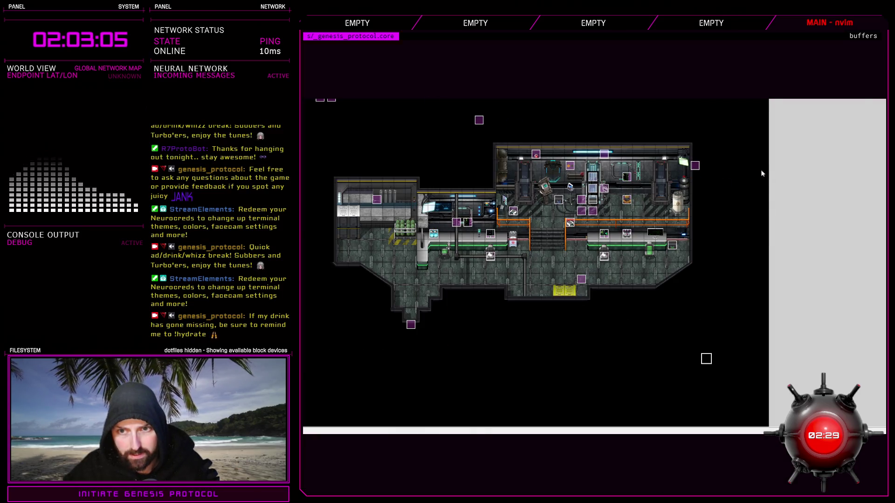
# Step: Close the Troops database with OK and reopen Sprite_BattleReticle with F11
pyautogui.hotkey('alt', 'Tab')
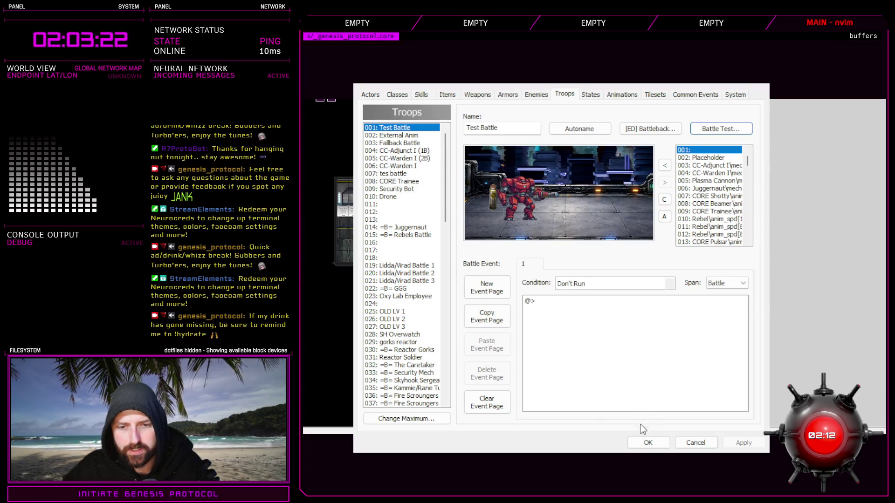
pyautogui.click(647, 442)
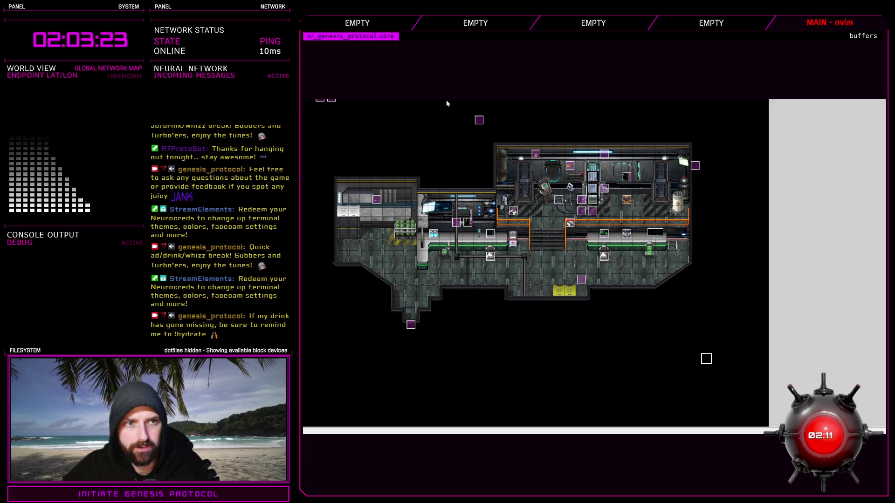
pyautogui.press('F11')
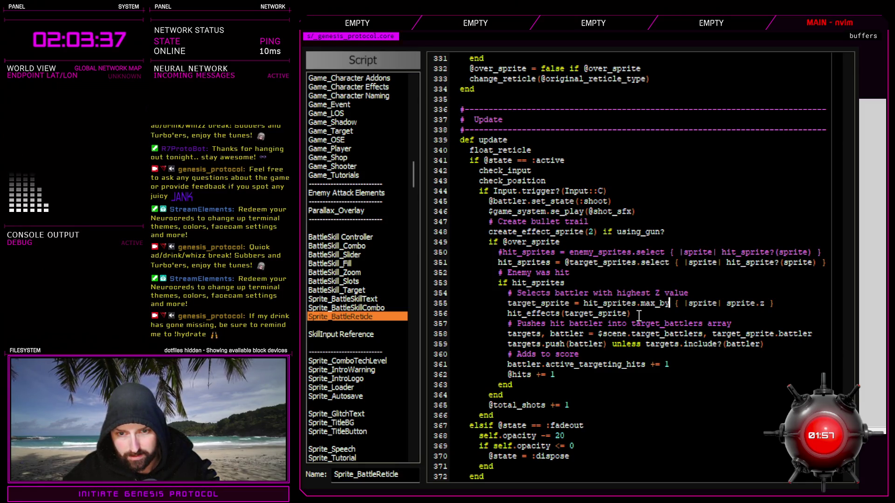
# Step: Comment out line 355's target_sprite max_by line and change the call to hit_effects(hit_sprites)
pyautogui.click(642, 313)
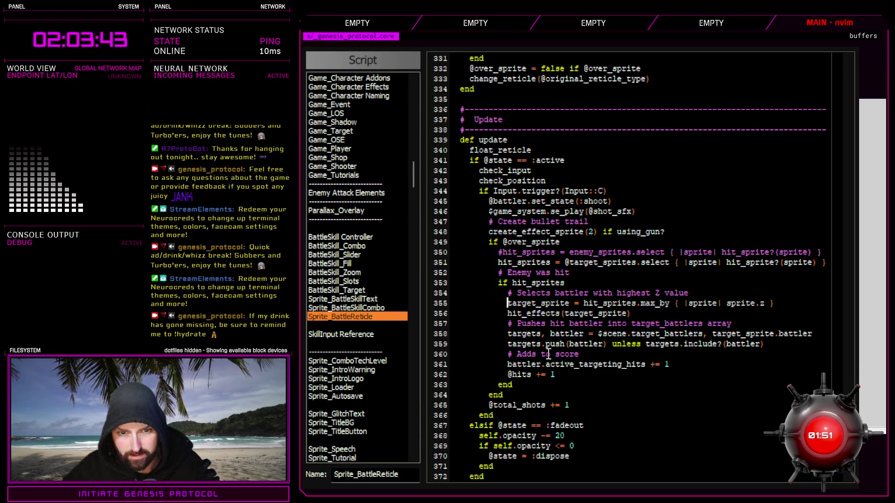
pyautogui.write('#')
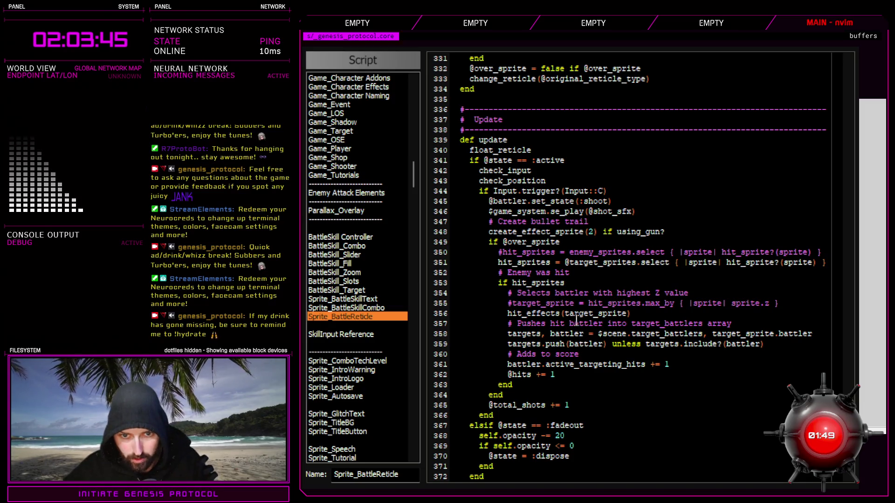
pyautogui.moveTo(566, 313); pyautogui.dragTo(593, 313)
pyautogui.write('hit')
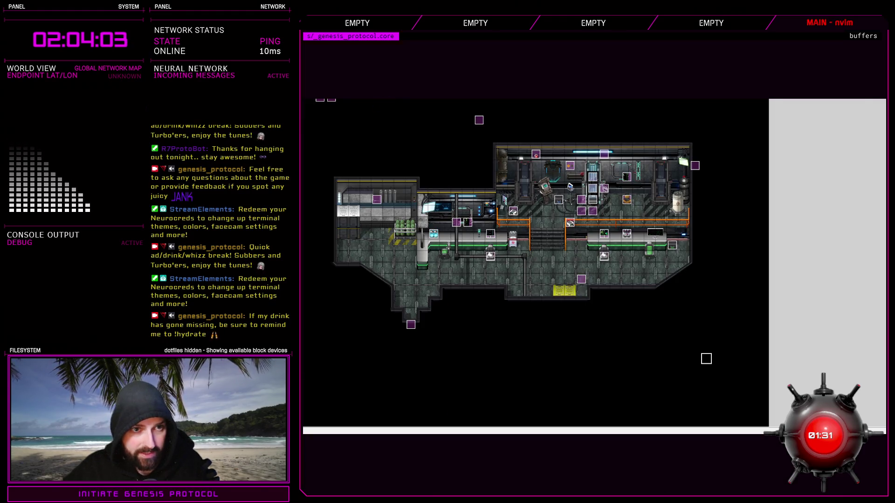
pyautogui.hotkey('alt', 'Tab')
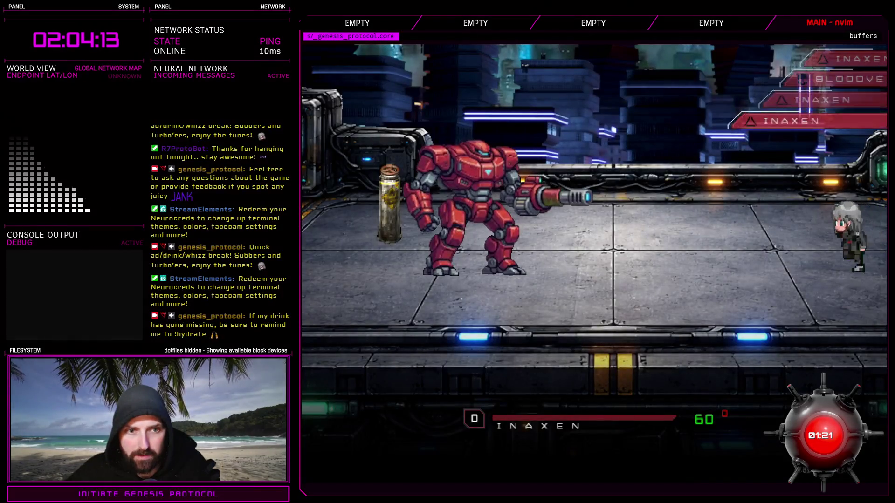
# Step: Fire Crackshot in the test battle, move the reticle to the next enemy, and close the database
pyautogui.press('Return')
pyautogui.press('Return')
pyautogui.press('Return')
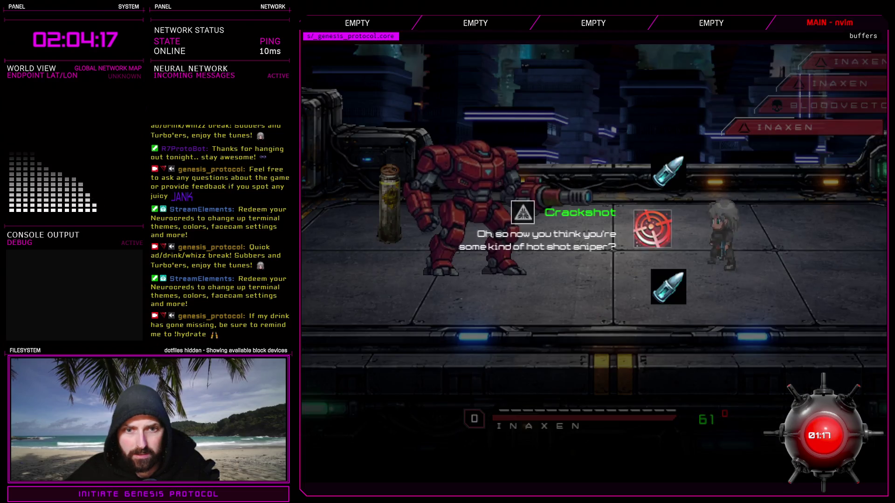
pyautogui.press('Right')
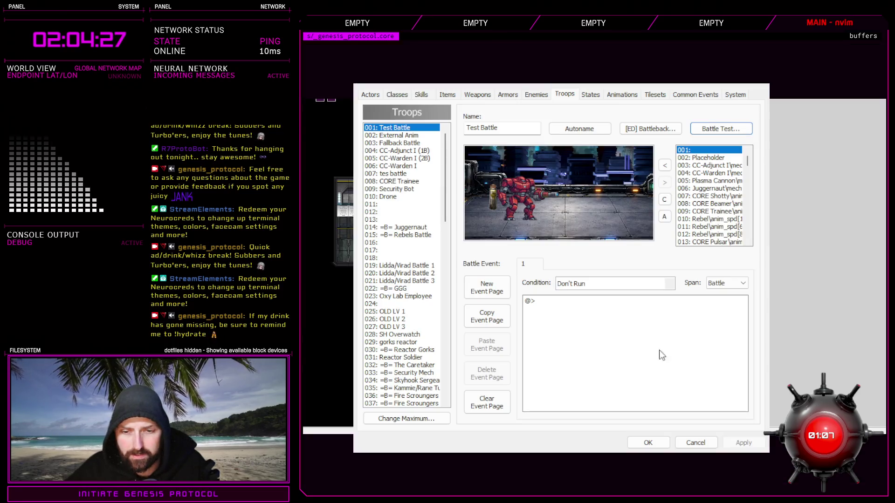
pyautogui.click(646, 443)
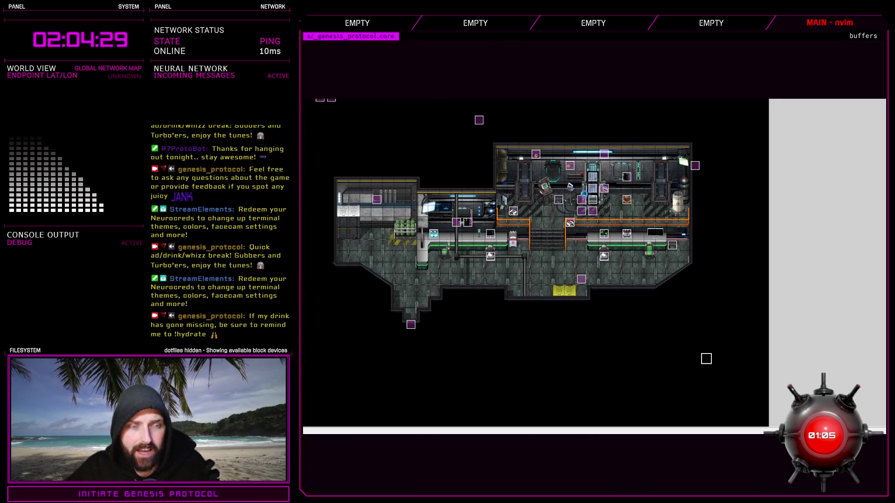
# Step: Restore hit_effects(target_sprite) on line 356 and uncomment the target_sprite max_by line
pyautogui.press('F11')
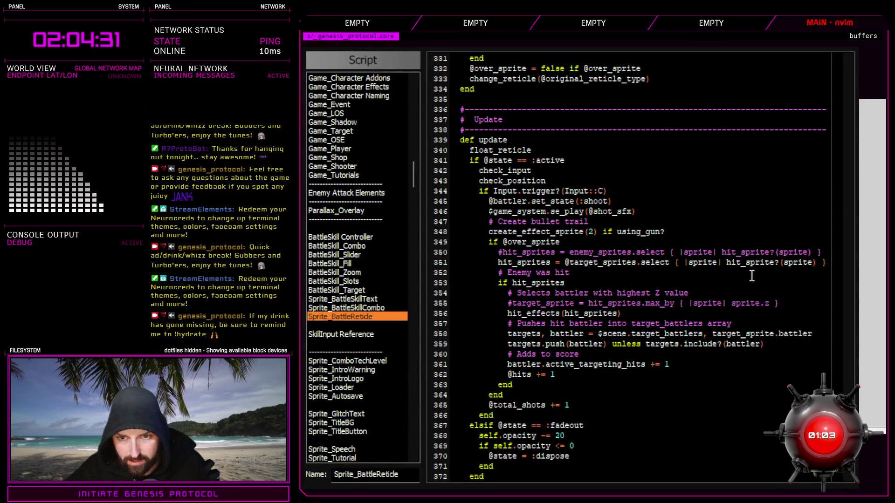
pyautogui.click(674, 263)
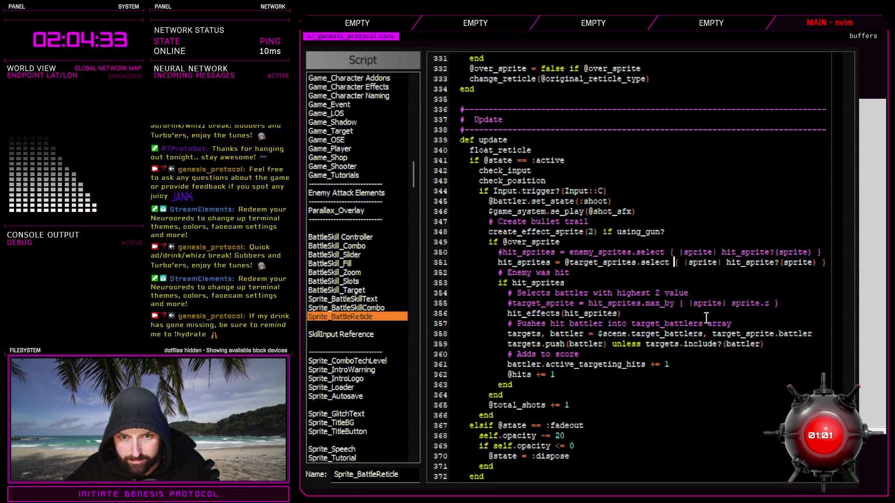
pyautogui.press('Down')
pyautogui.press('Down')
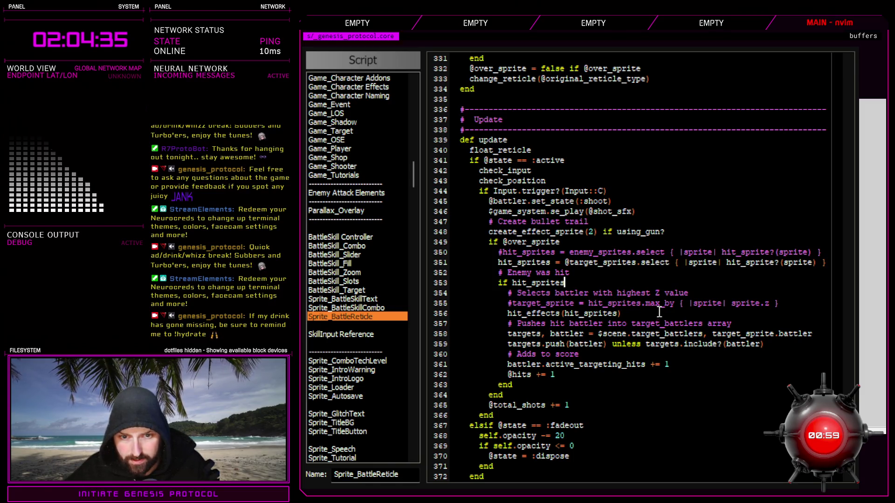
pyautogui.click(629, 317)
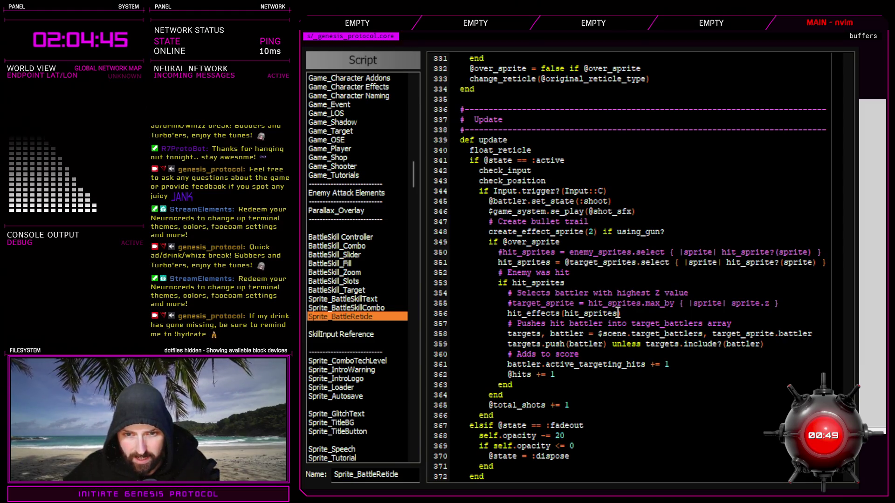
pyautogui.moveTo(618, 314); pyautogui.dragTo(565, 313)
pyautogui.write('target_sprit')
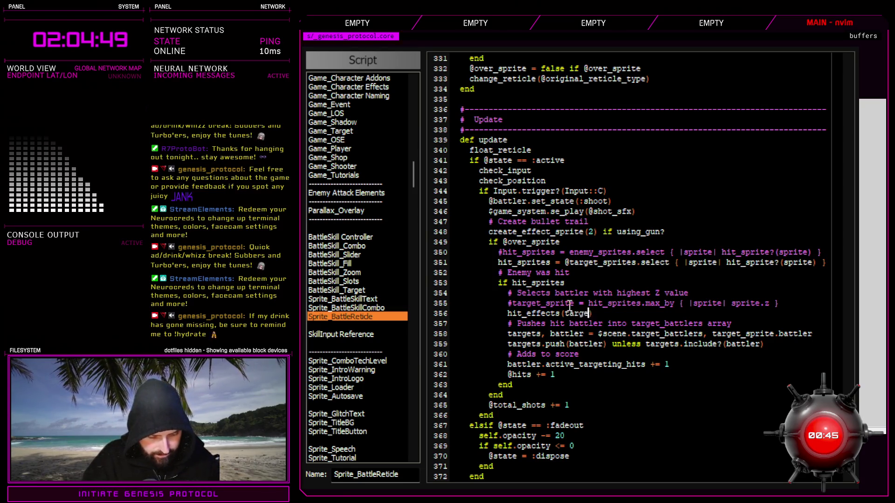
pyautogui.write('e')
pyautogui.press('Escape')
pyautogui.press('k')
pyautogui.press('^')
pyautogui.press('x')
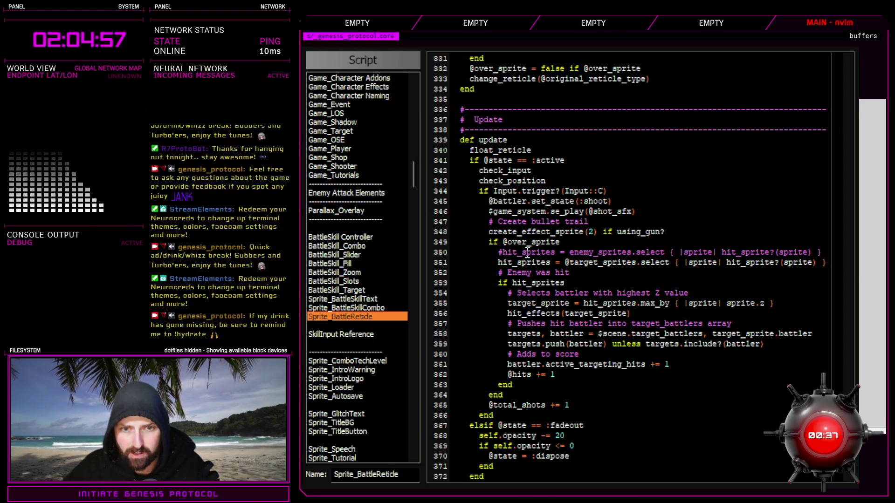
# Step: Select hit_sprite? on line 351 and start a Find search for it
pyautogui.moveTo(564, 262); pyautogui.dragTo(652, 265)
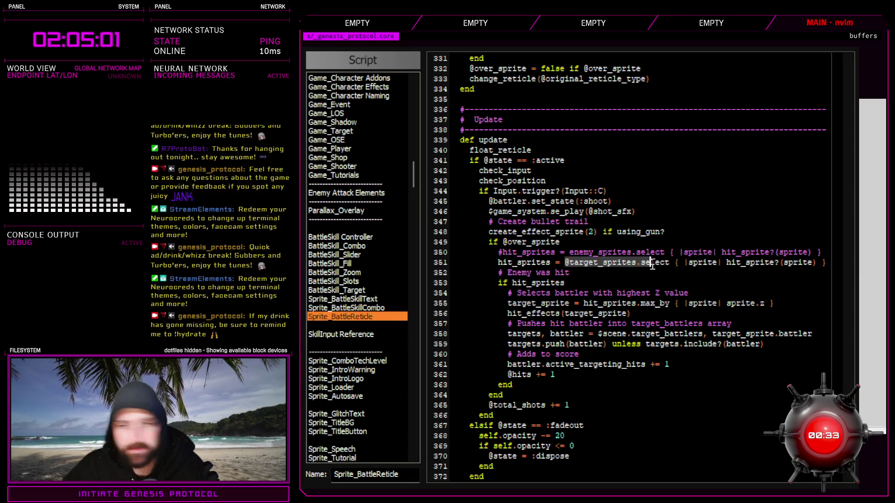
pyautogui.click(705, 267)
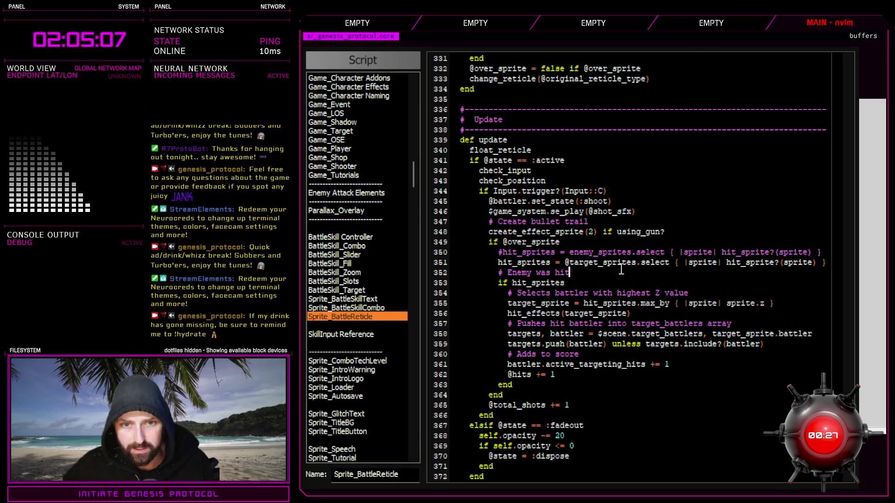
pyautogui.doubleClick(652, 262)
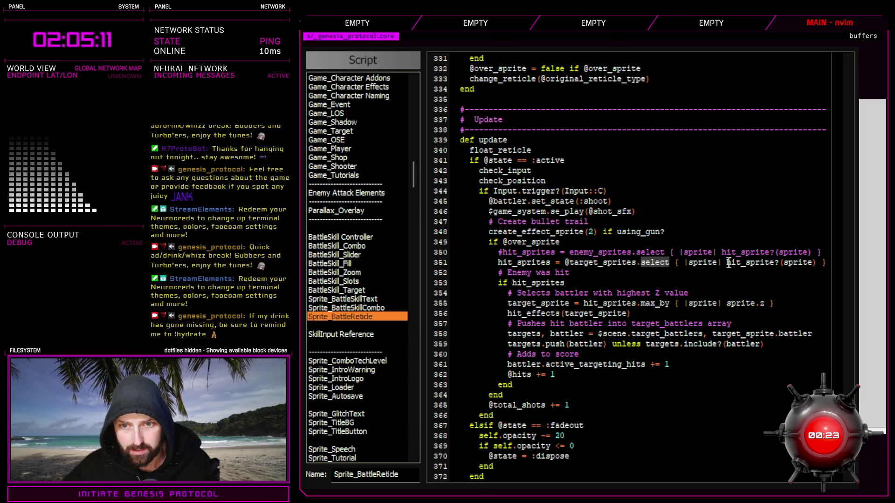
pyautogui.doubleClick(751, 263)
pyautogui.hotkey('ctrl', 'f')
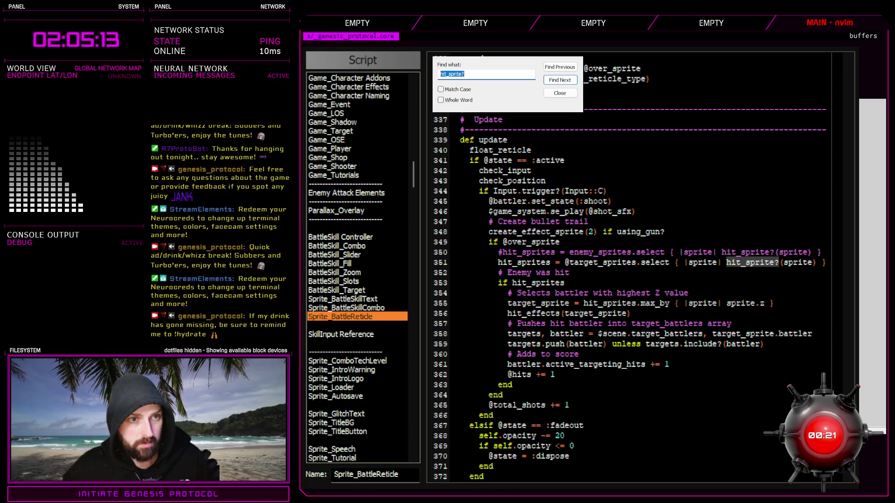
# Step: Step through the hit_sprite? Find results back to line 351 and put the caret at its start
pyautogui.click(572, 69)
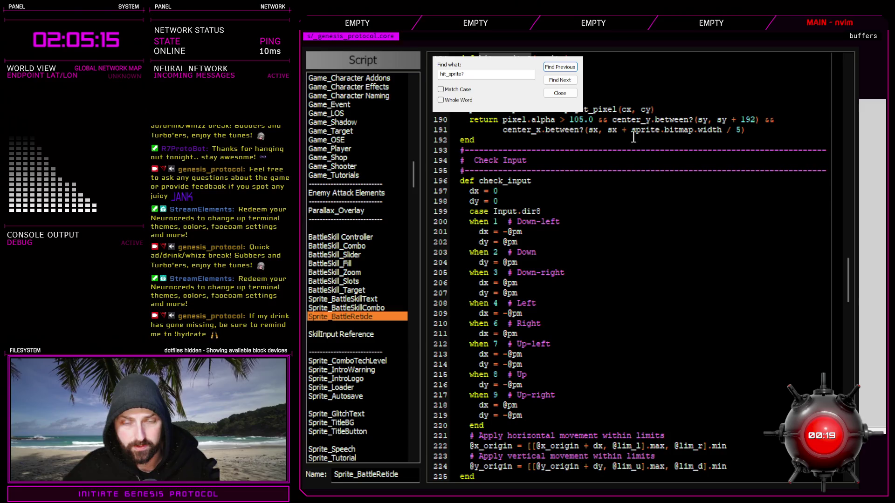
pyautogui.scroll(2, 543, 185)
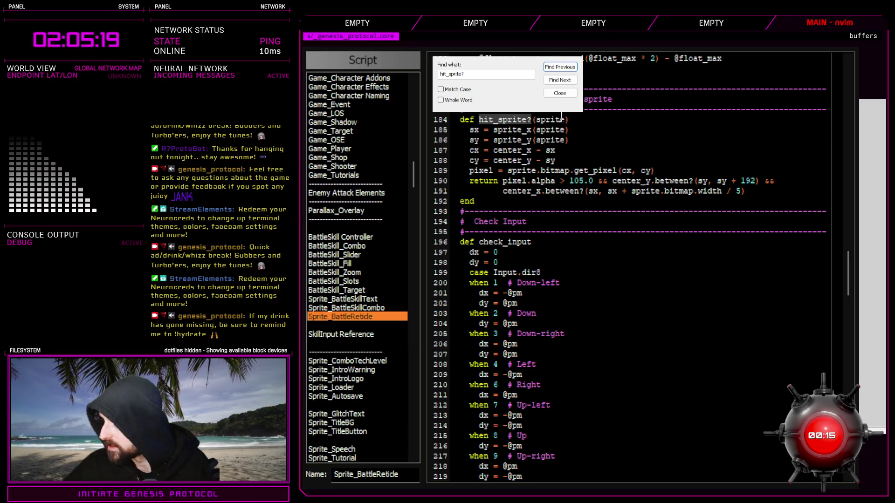
pyautogui.click(559, 80)
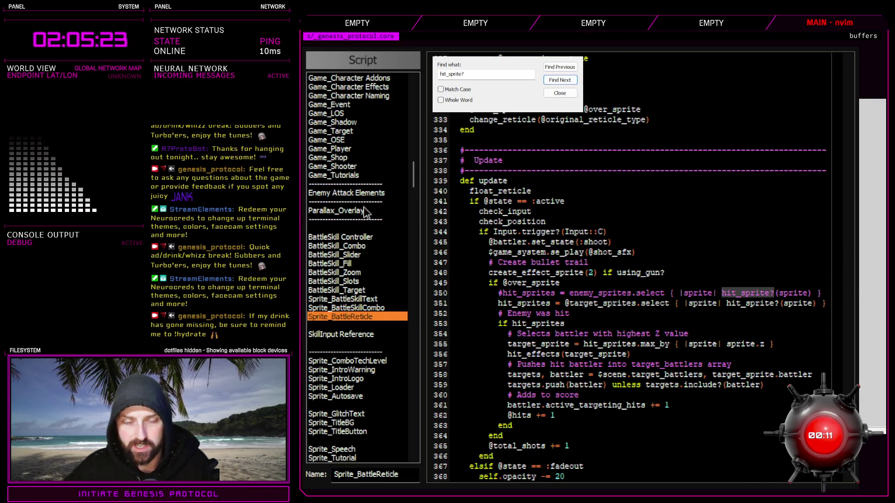
pyautogui.click(562, 94)
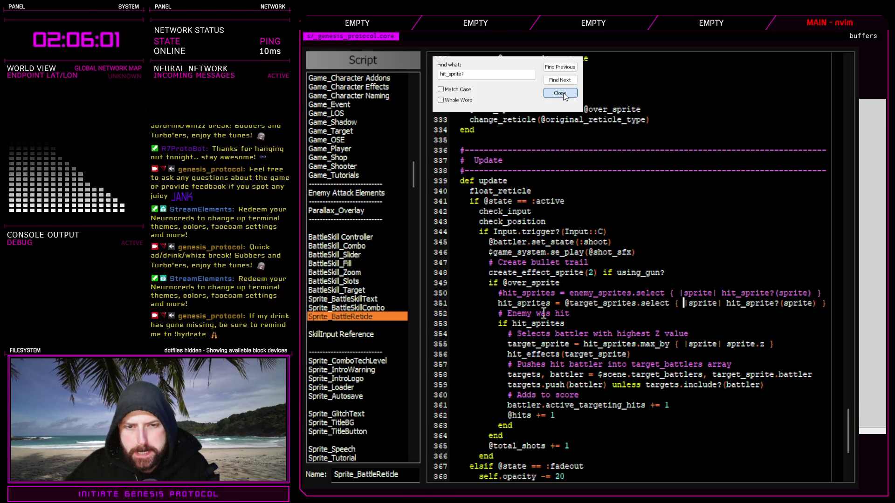
pyautogui.click(498, 303)
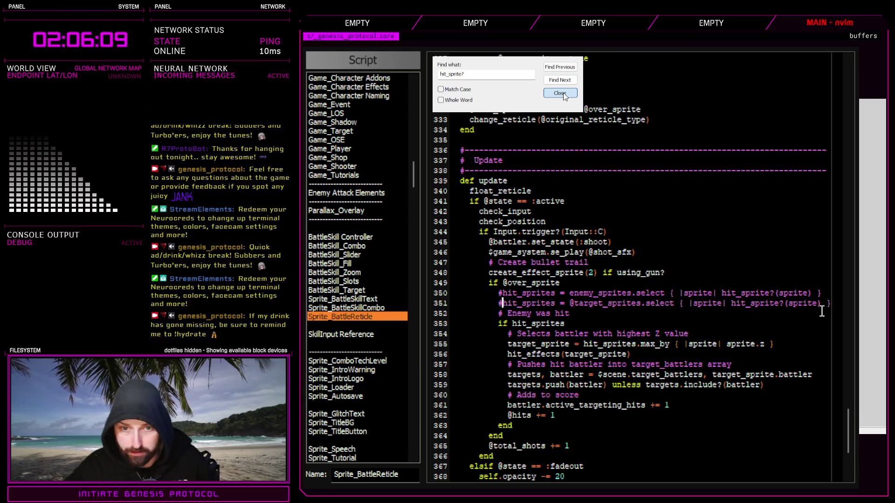
pyautogui.write('#')
pyautogui.press('End')
pyautogui.press('Return')
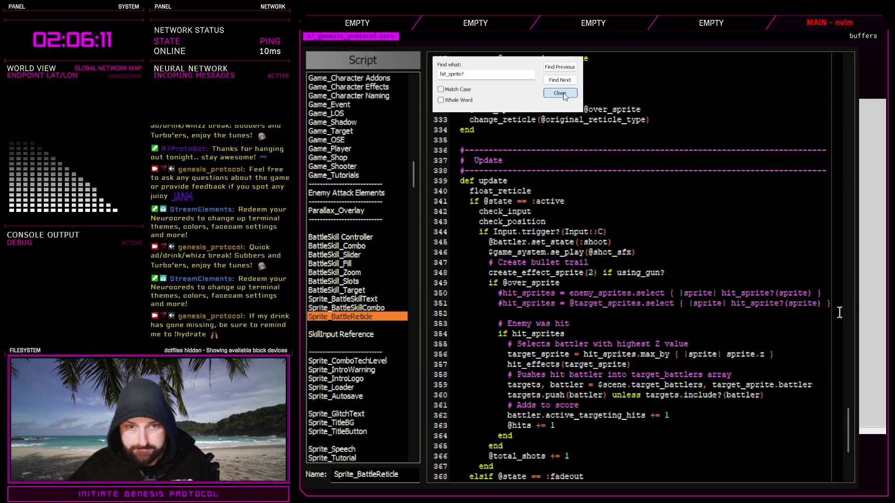
pyautogui.write('hit_s')
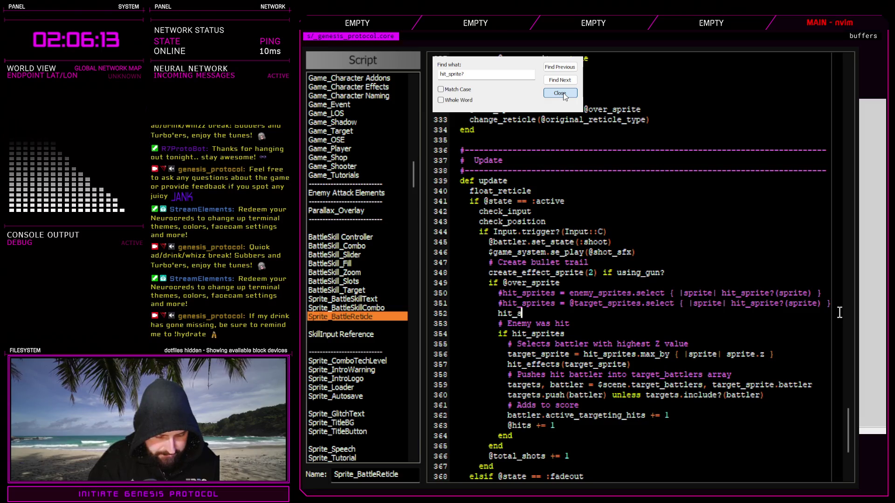
pyautogui.write('prites = @')
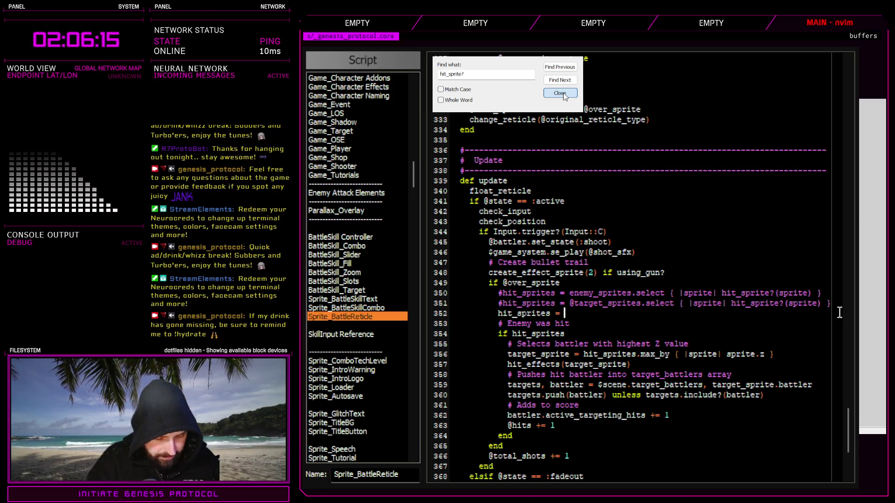
pyautogui.write('target_s')
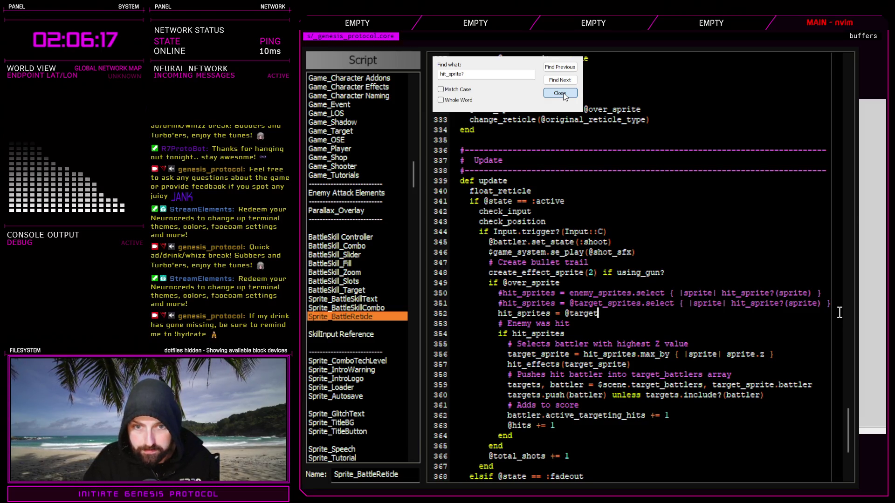
pyautogui.write('prites[0]')
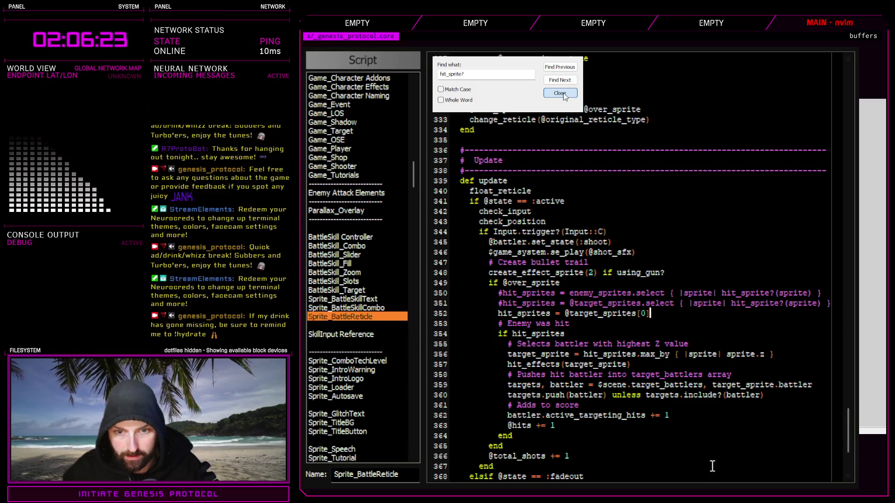
pyautogui.press('F12')
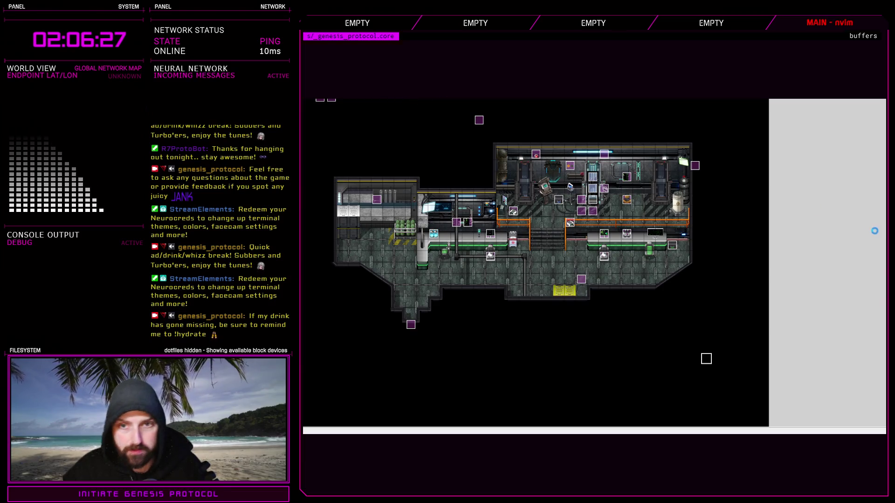
# Step: Start the Test Battle and attack the Bloodvector Mech with Fast Blast, then another skill
pyautogui.hotkey('alt', 'Tab')
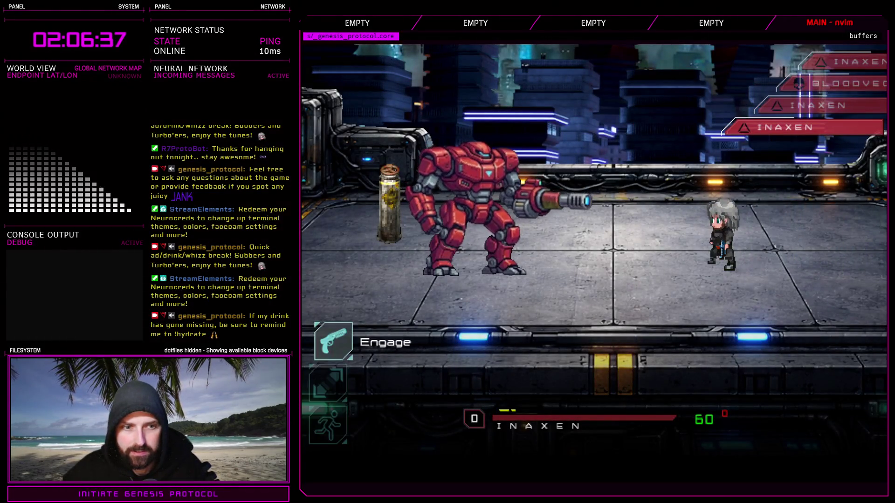
pyautogui.press('Return')
pyautogui.press('Return')
pyautogui.press('Right')
pyautogui.press('Return')
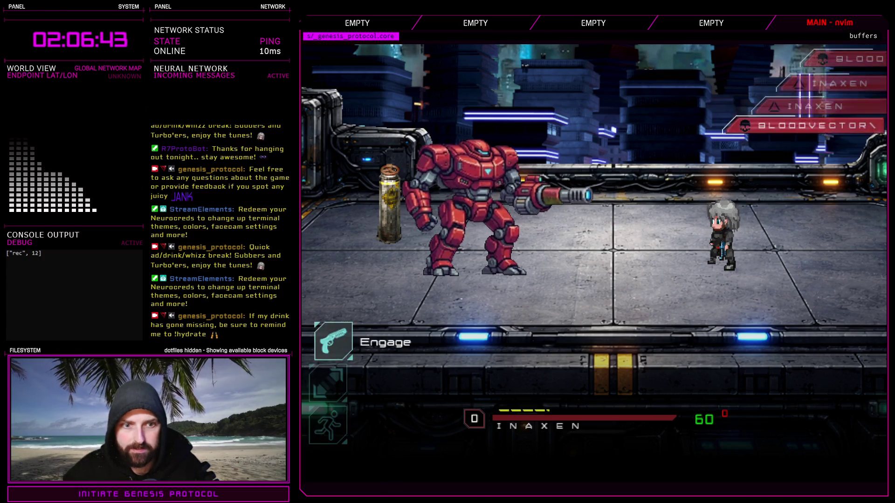
pyautogui.press('Return')
pyautogui.press('Down')
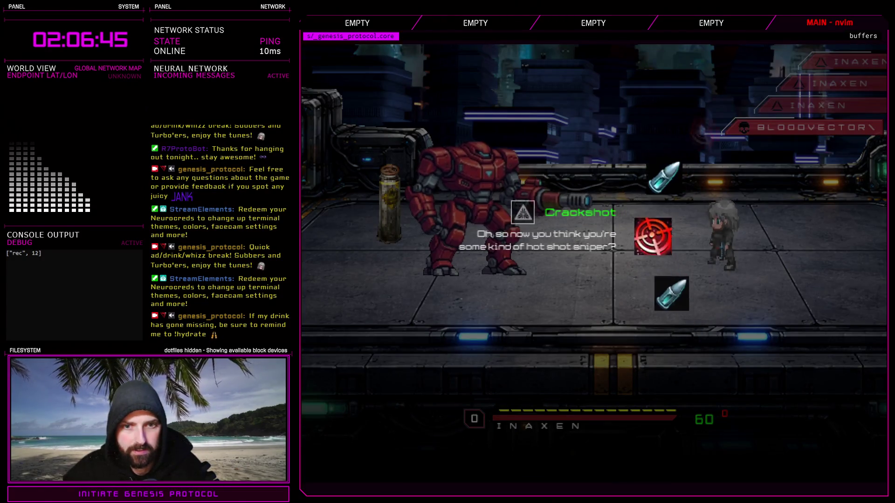
pyautogui.press('Return')
pyautogui.press('Right')
pyautogui.press('Return')
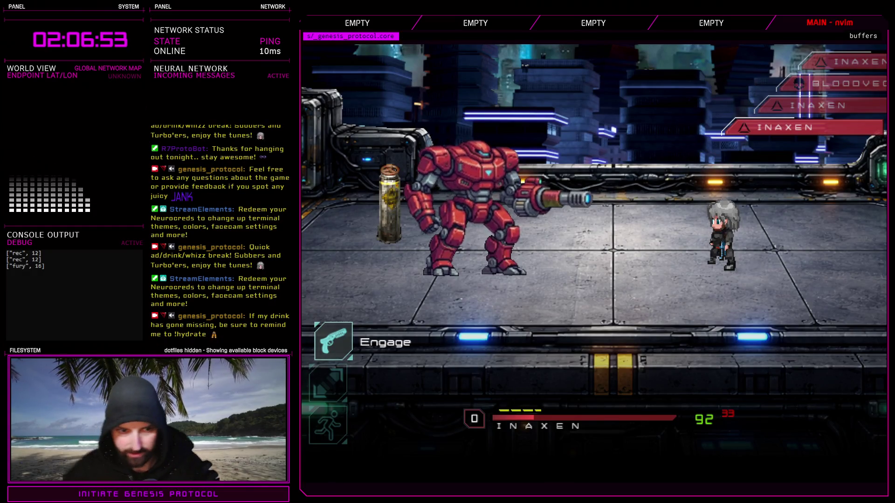
# Step: Fire Fast Blast at the Bloodvector Mech once more and end the battle test
pyautogui.press('Down')
pyautogui.press('Down')
pyautogui.press('Up')
pyautogui.press('Up')
pyautogui.press('Return')
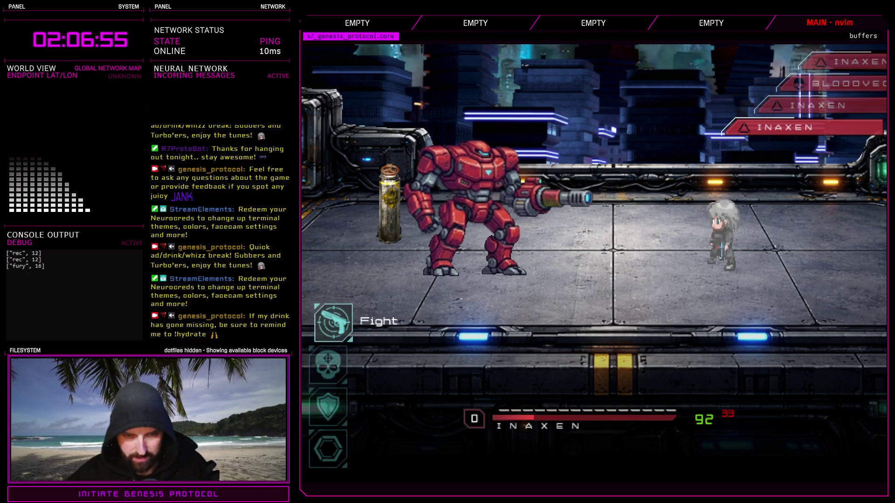
pyautogui.press('Return')
pyautogui.press('Return')
pyautogui.press('Right')
pyautogui.press('Return')
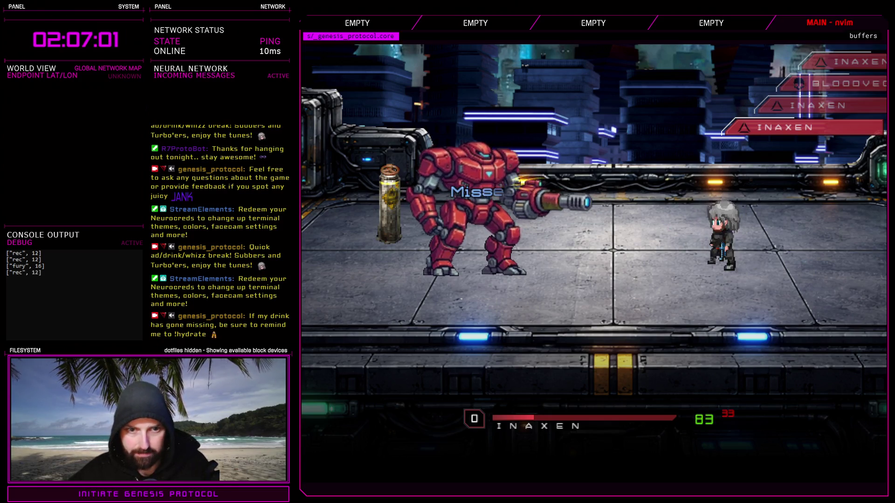
pyautogui.press('Down')
pyautogui.press('Down')
pyautogui.press('Return')
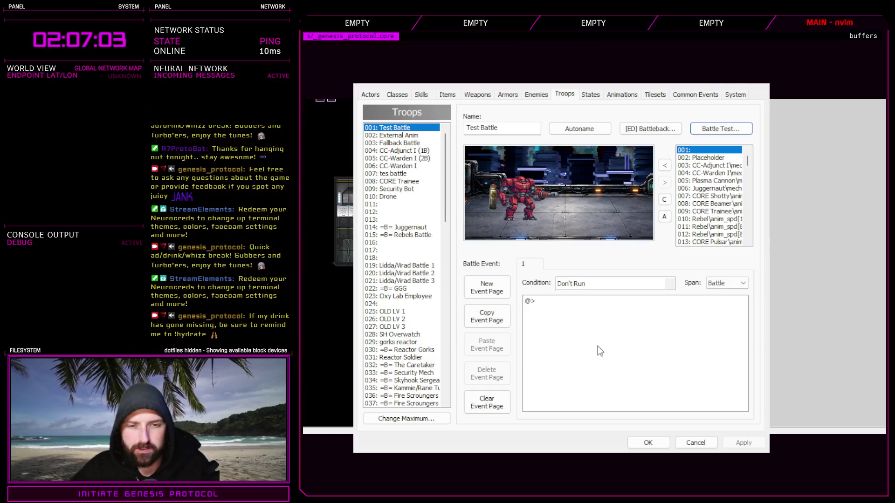
# Step: Close the Database, reopen Sprite_BattleReticle and examine the hit_sprite? check on line 351
pyautogui.click(647, 444)
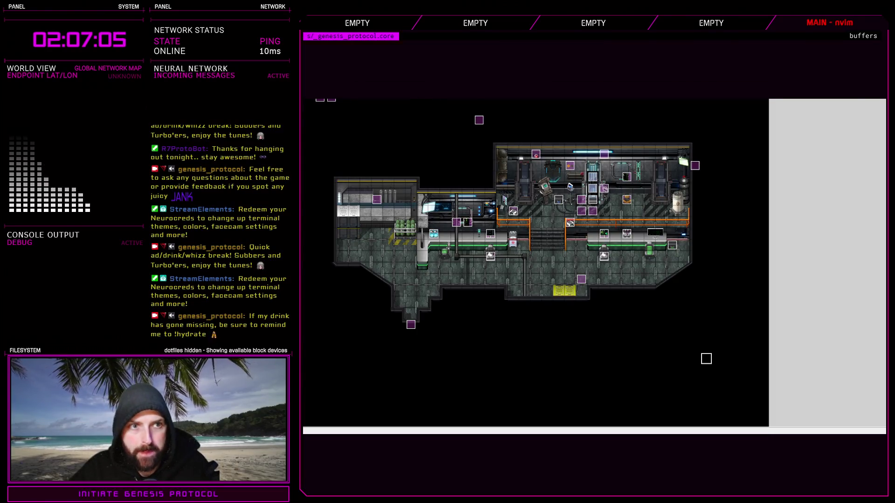
pyautogui.press('F11')
pyautogui.moveTo(730, 304); pyautogui.dragTo(784, 305)
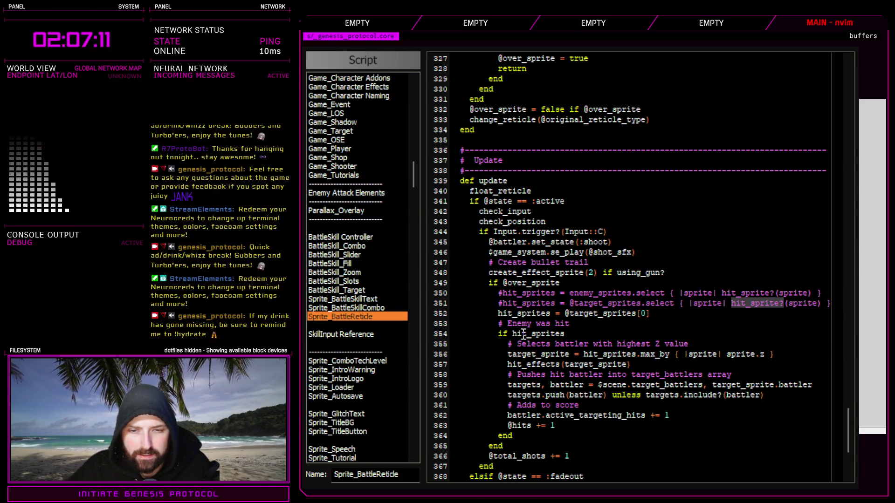
pyautogui.doubleClick(711, 304)
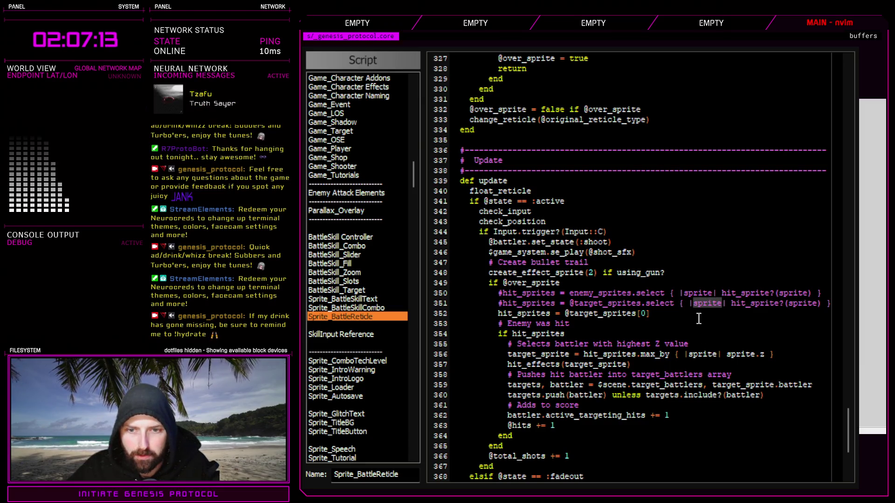
pyautogui.click(702, 304)
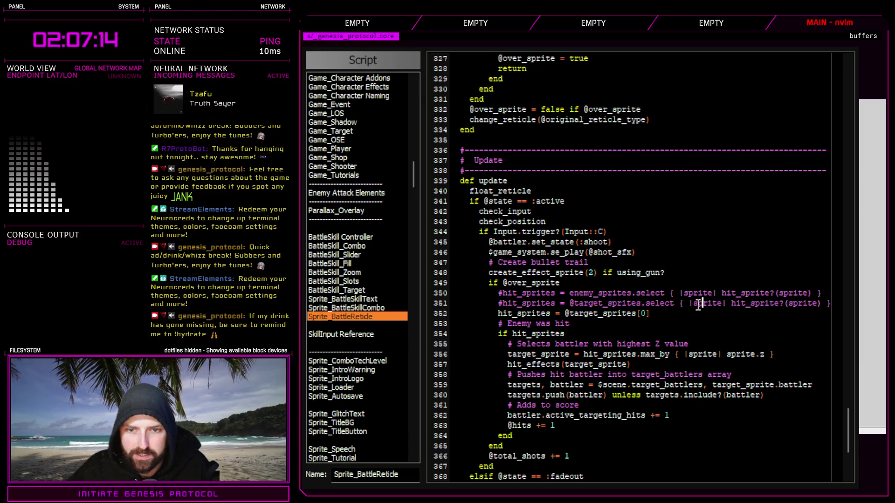
pyautogui.click(570, 304)
pyautogui.press('v')
pyautogui.press('E')
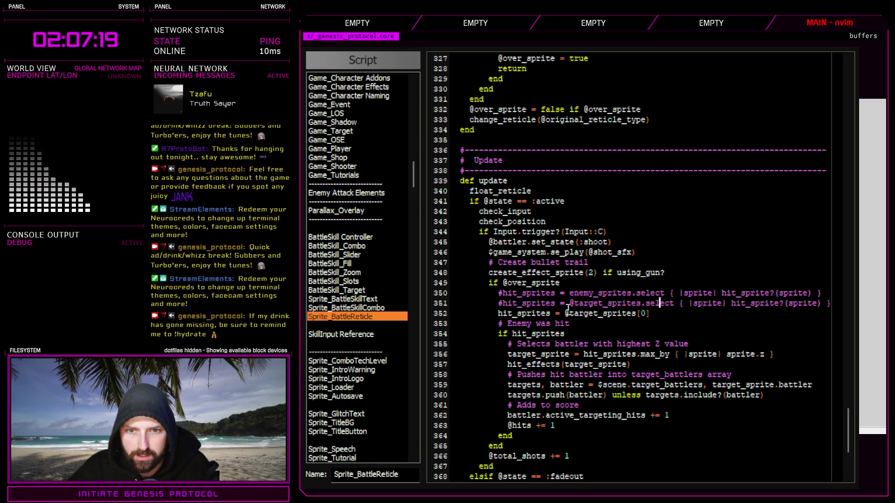
# Step: Delete the temporary first-target line 352 and uncomment the hit_sprite? check on line 351
pyautogui.click(431, 316)
pyautogui.press('d')
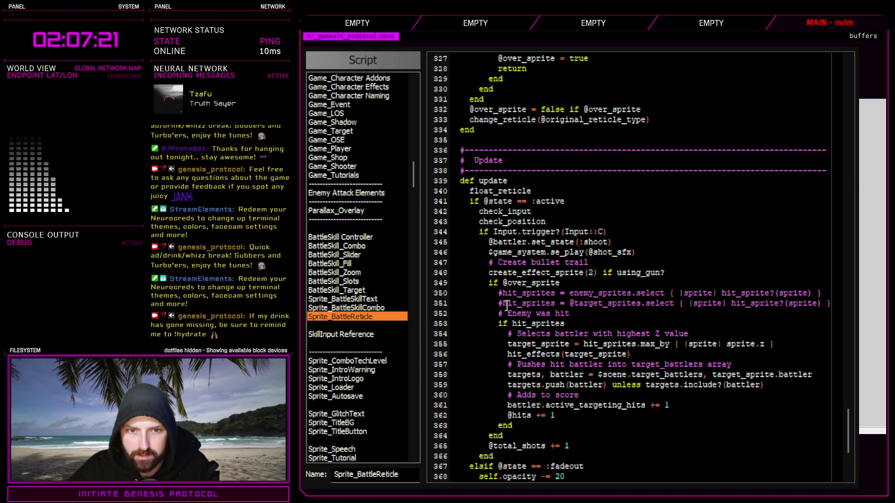
pyautogui.press('k')
pyautogui.press('x')
pyautogui.moveTo(565, 304)
pyautogui.mouseDown()
pyautogui.moveTo(638, 304)
pyautogui.moveTo(565, 303)
pyautogui.mouseUp()
pyautogui.click(662, 304)
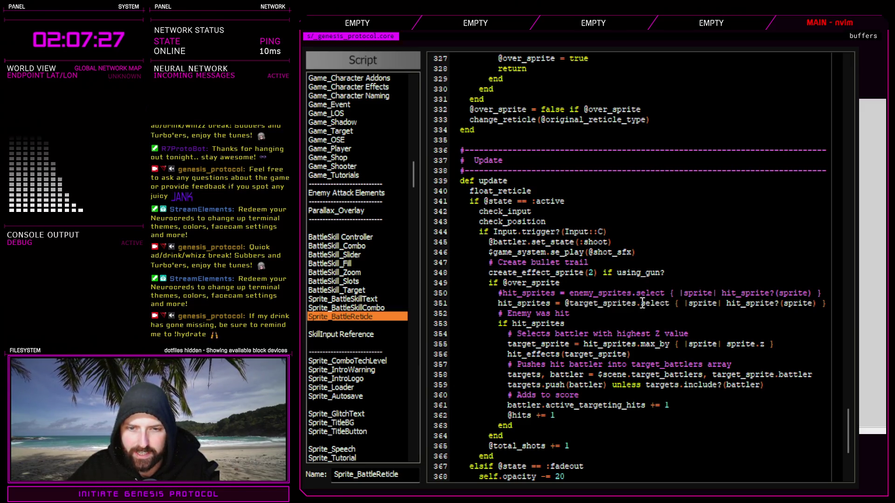
pyautogui.moveTo(565, 304); pyautogui.dragTo(670, 303)
pyautogui.moveTo(565, 304); pyautogui.dragTo(637, 303)
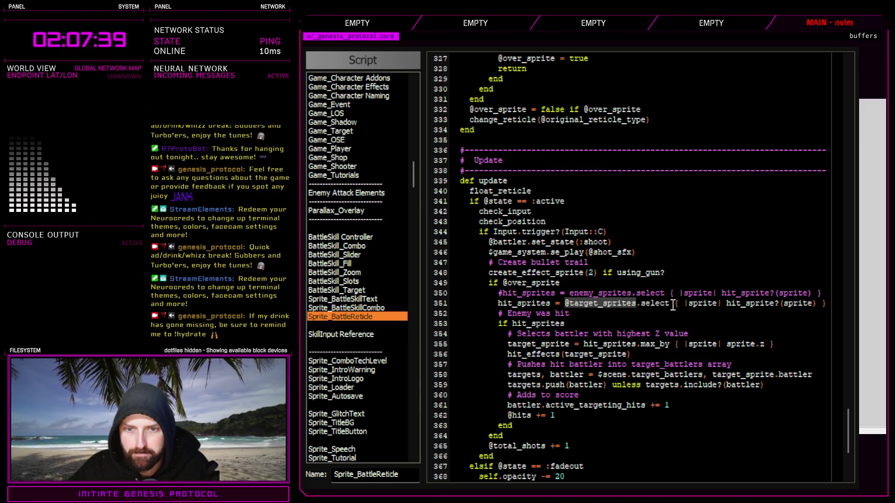
pyautogui.doubleClick(701, 304)
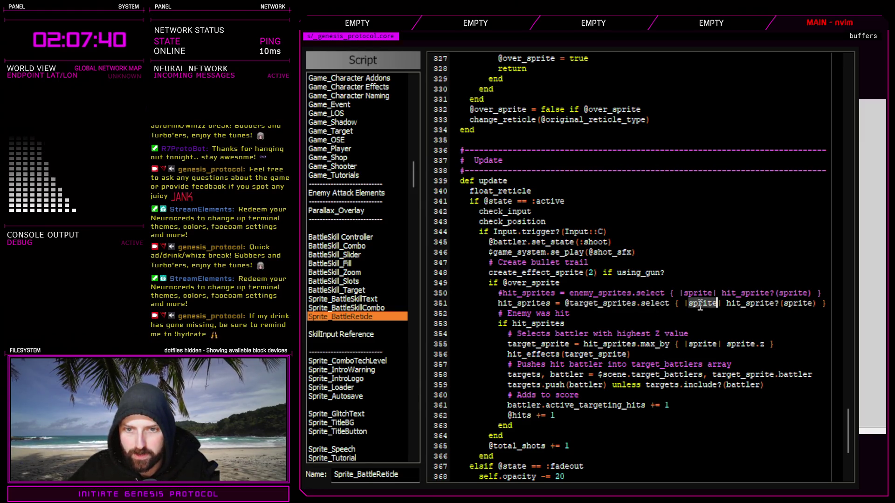
pyautogui.click(636, 304)
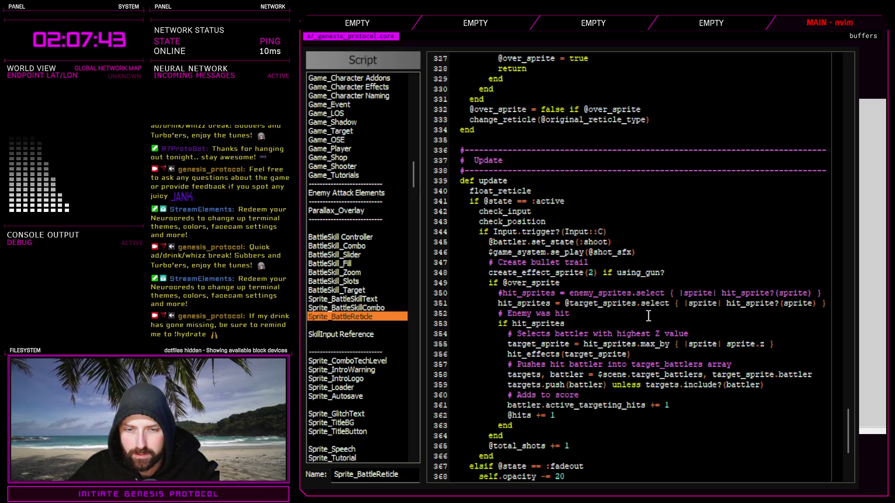
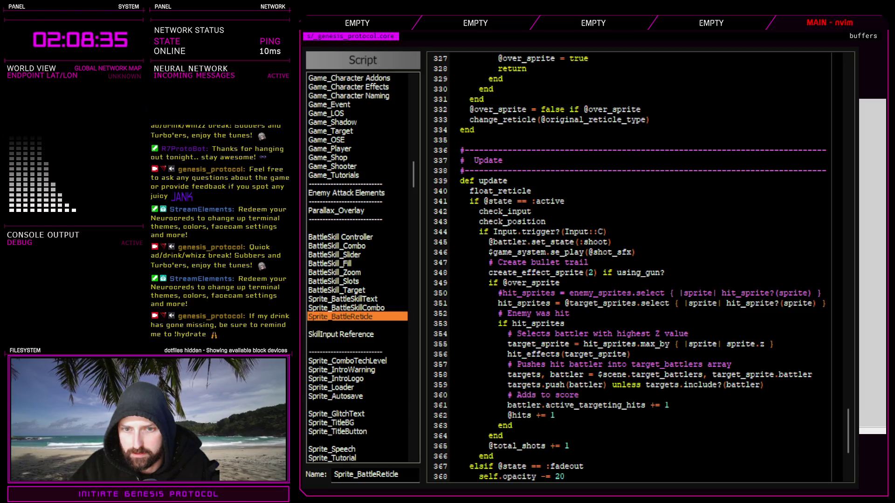
pyautogui.doubleClick(702, 303)
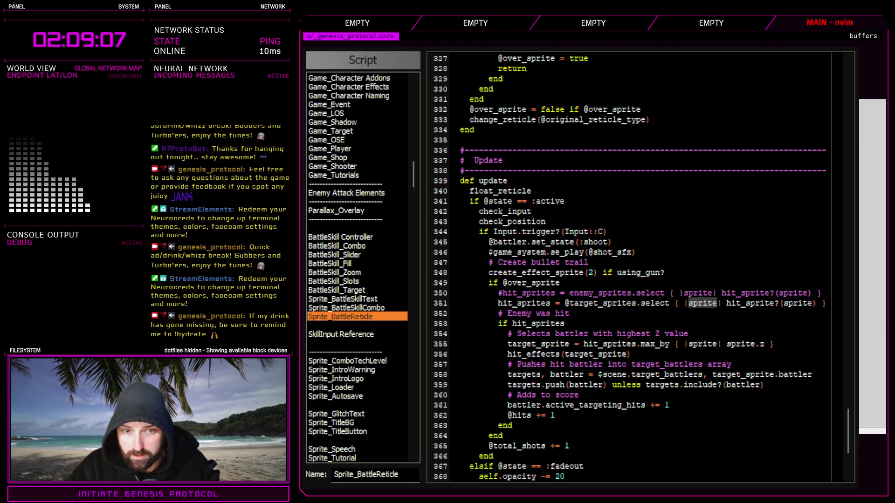
pyautogui.click(521, 303)
pyautogui.press('y')
pyautogui.press('y')
pyautogui.press('p')
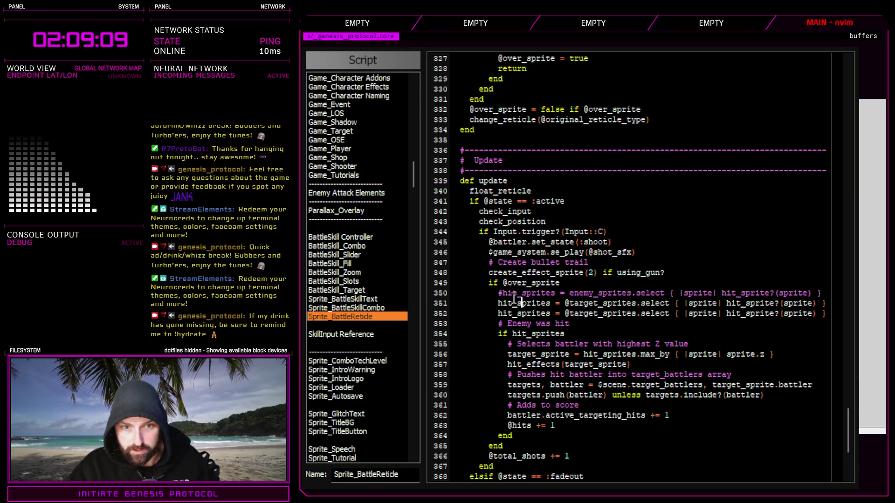
pyautogui.write('I#')
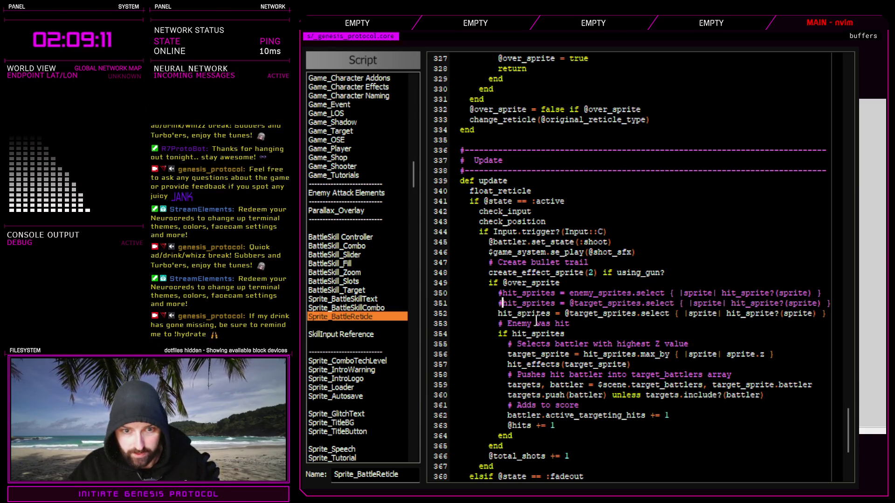
# Step: Change select to each_key in the copy on line 352 and playtest the game
pyautogui.doubleClick(643, 313)
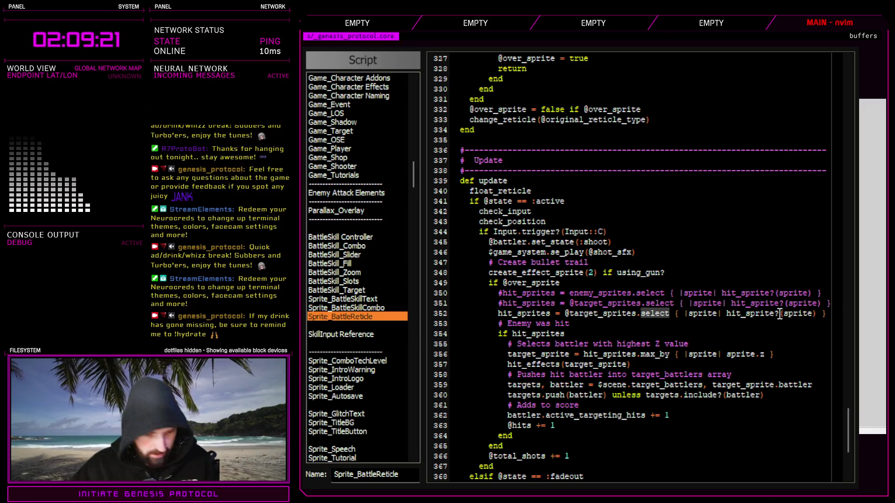
pyautogui.write('ceach_key')
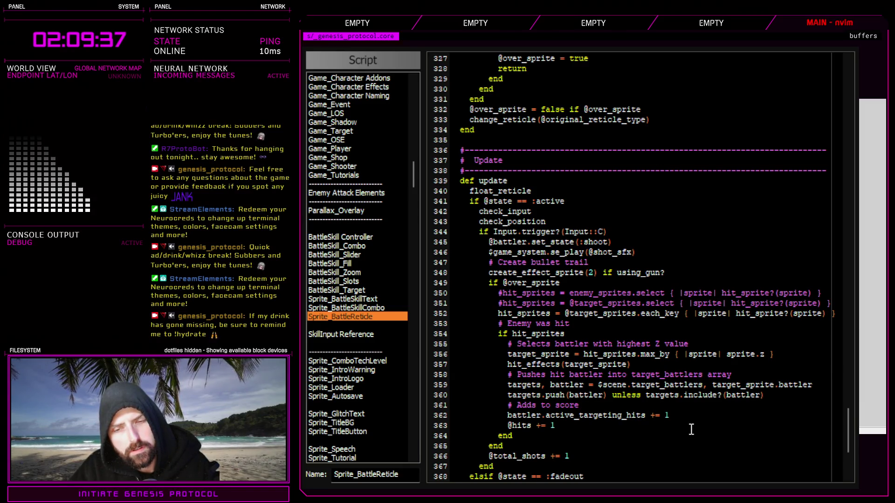
pyautogui.press('F12')
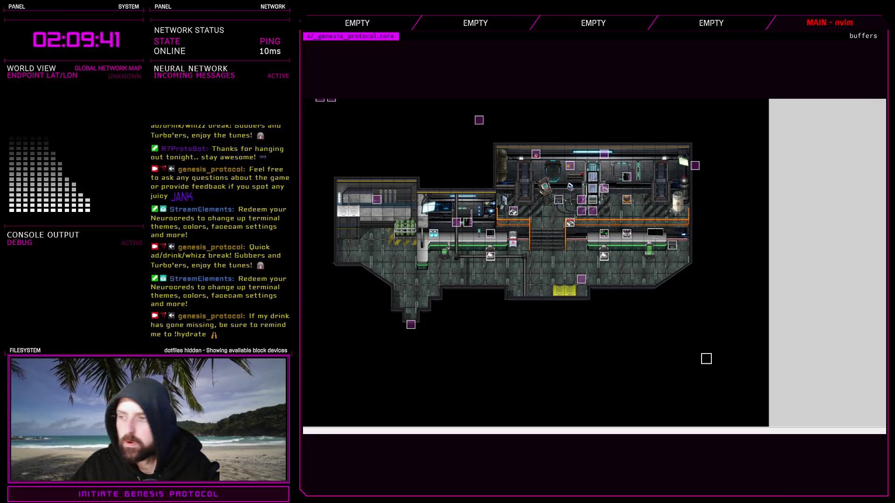
# Step: Battle-test the Test Battle troop, shoot the mech with the gun skill, then reopen Sprite_BattleReticle
pyautogui.press('F9')
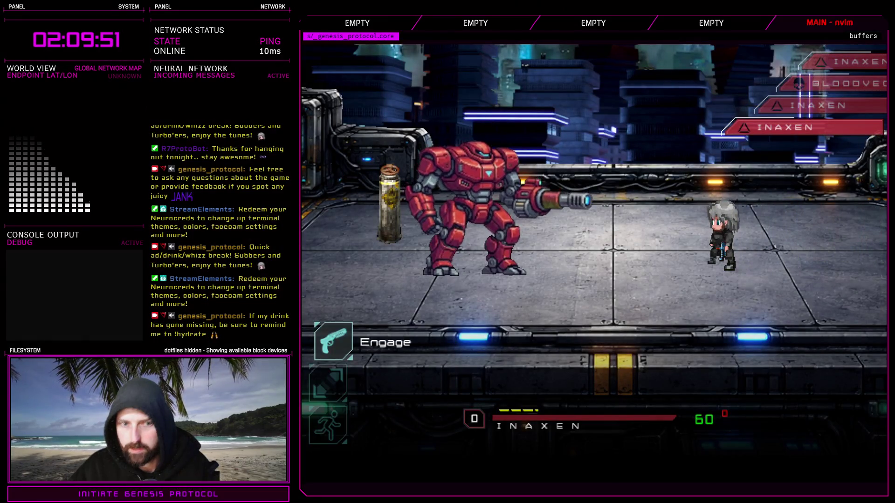
pyautogui.press('Return')
pyautogui.press('Return')
pyautogui.press('Return')
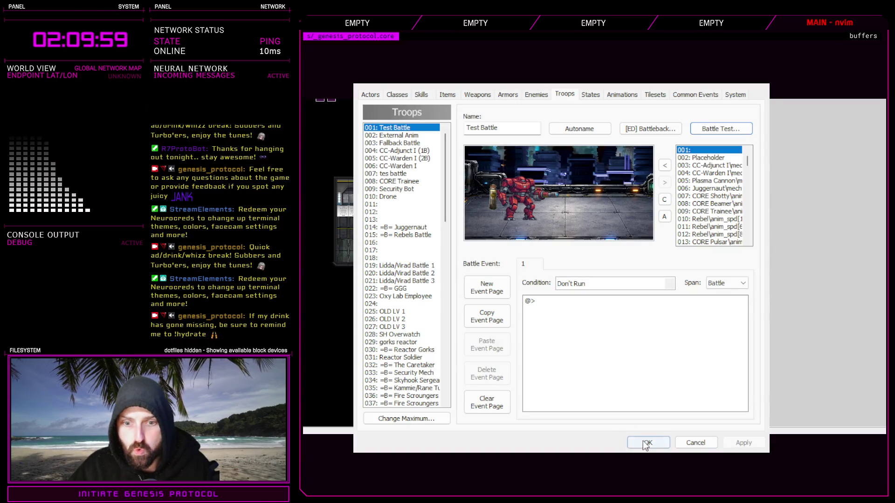
pyautogui.click(647, 443)
pyautogui.press('F11')
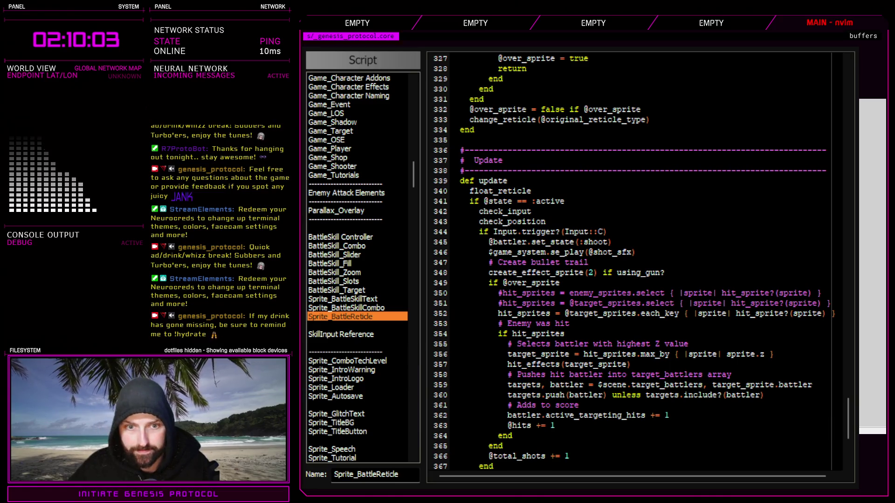
pyautogui.moveTo(612, 354)
pyautogui.mouseDown()
pyautogui.moveTo(798, 365)
pyautogui.moveTo(806, 356)
pyautogui.mouseUp()
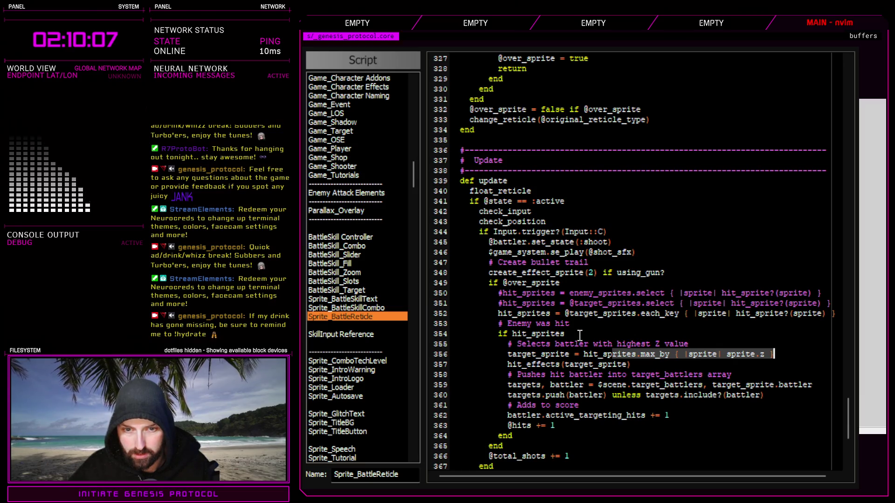
pyautogui.click(565, 334)
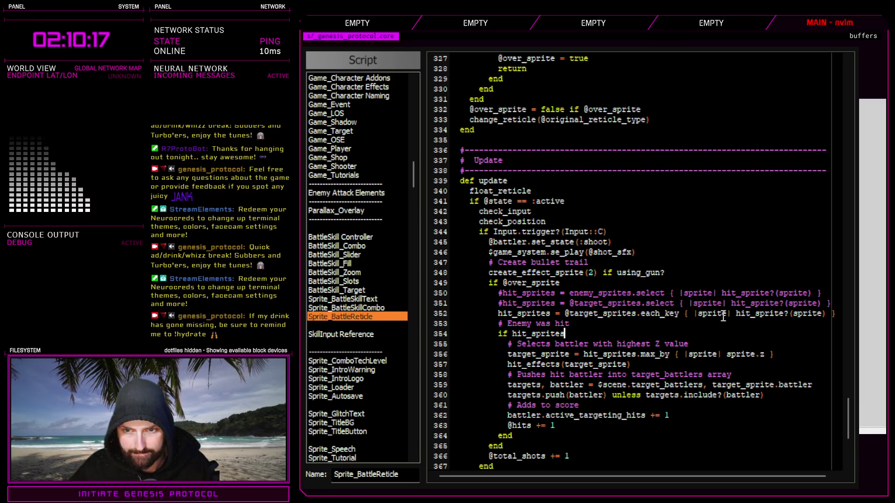
pyautogui.scroll(12, 680, 310)
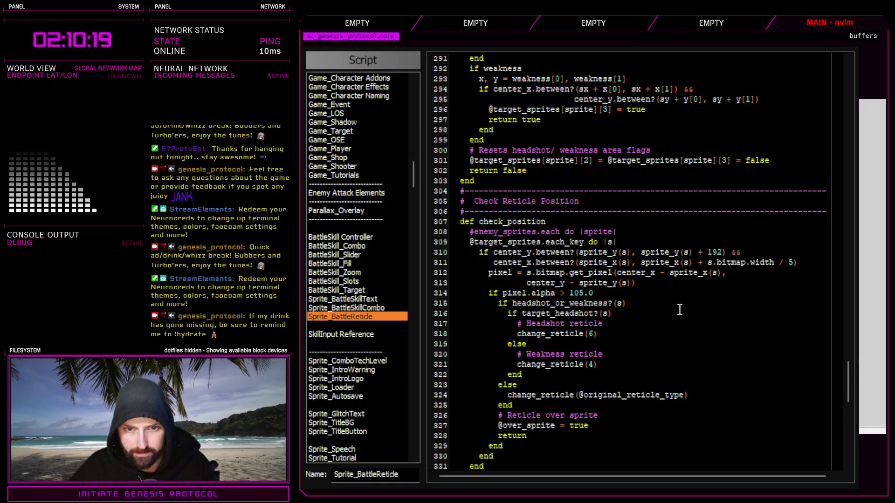
pyautogui.scroll(20, 679, 310)
pyautogui.scroll(16, 560, 312)
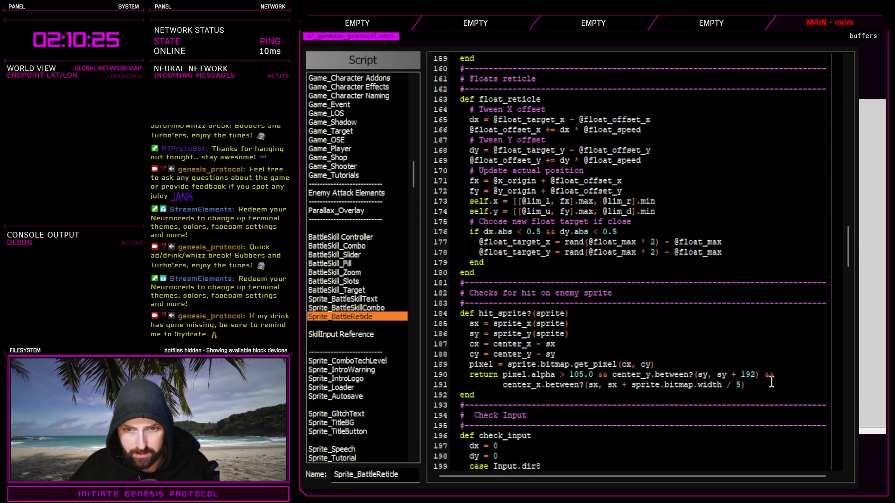
pyautogui.scroll(-20, 769, 382)
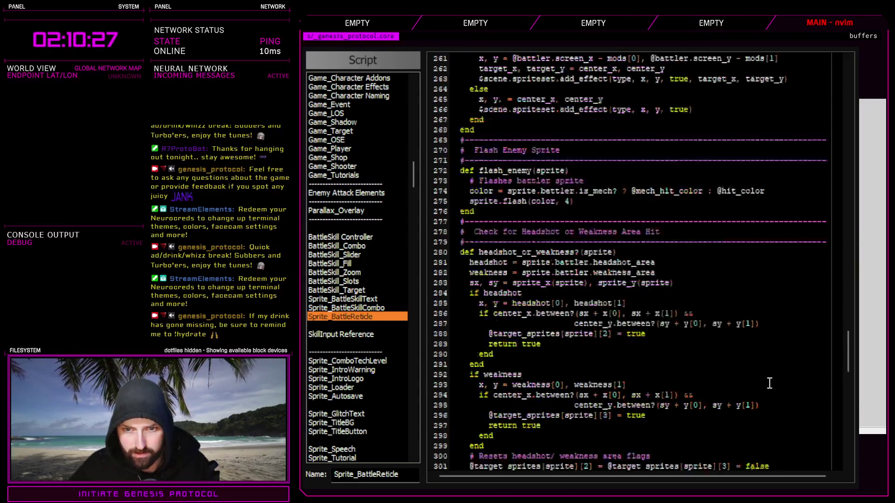
pyautogui.scroll(-12, 769, 383)
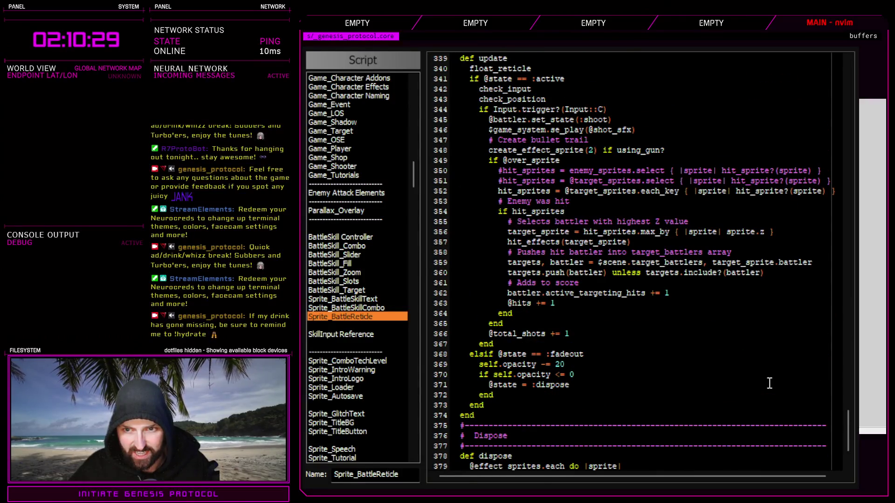
pyautogui.scroll(2, 770, 383)
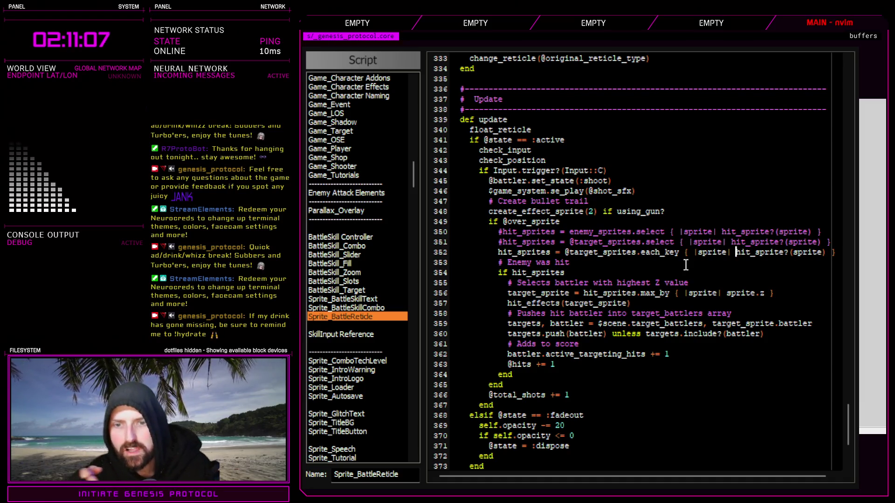
# Step: Move the 'hit_sprites =' assignment inside the each_key block on line 352
pyautogui.press('Return')
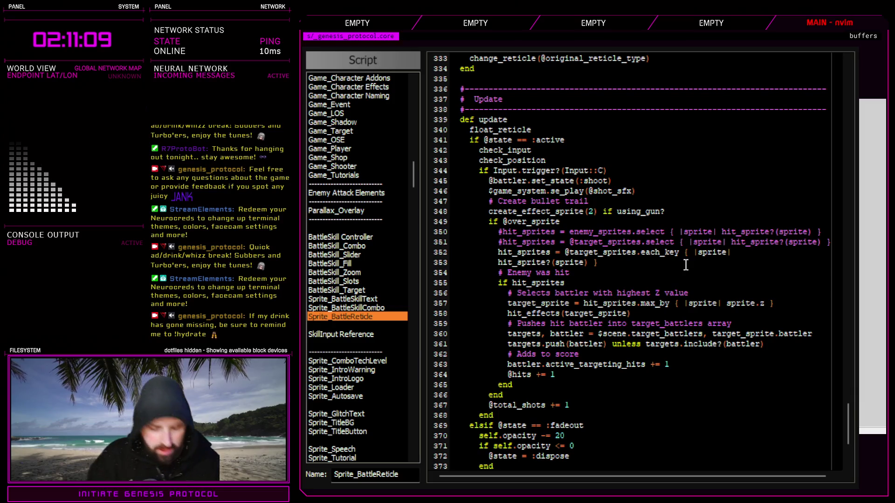
pyautogui.write('hit_sprites =')
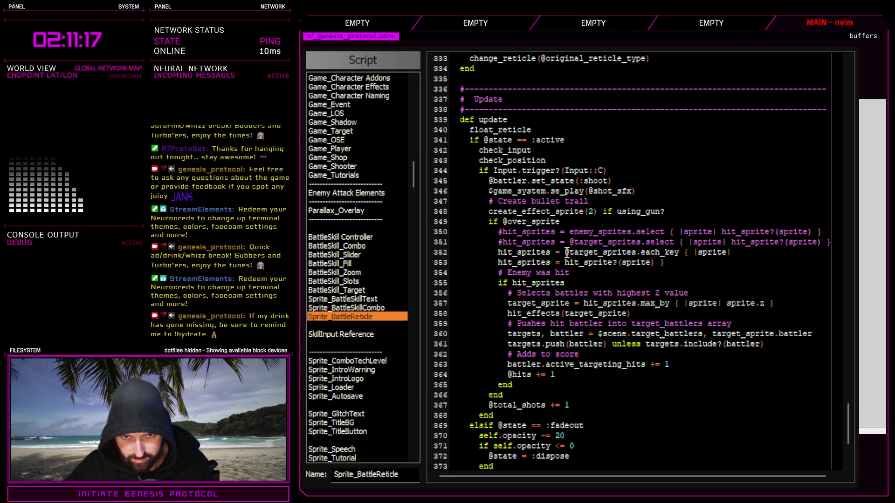
pyautogui.moveTo(565, 252); pyautogui.dragTo(499, 252)
pyautogui.press('Delete')
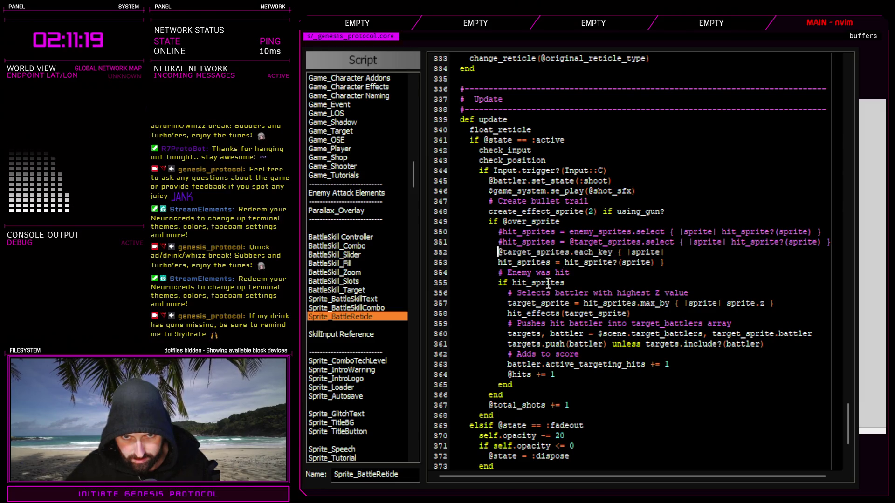
pyautogui.click(670, 252)
pyautogui.press('Delete')
pyautogui.press('Delete')
pyautogui.press('Delete')
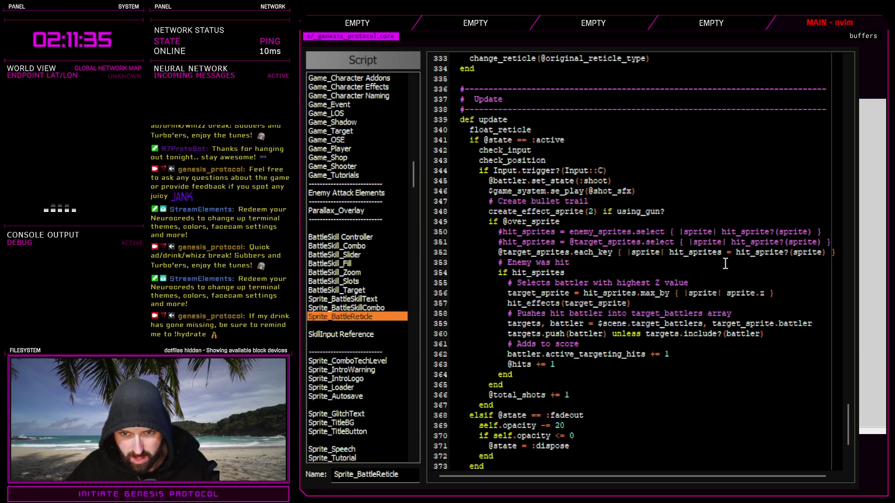
# Step: Replace the hit_sprite? call with sprite and playtest the game
pyautogui.moveTo(736, 252); pyautogui.dragTo(826, 252)
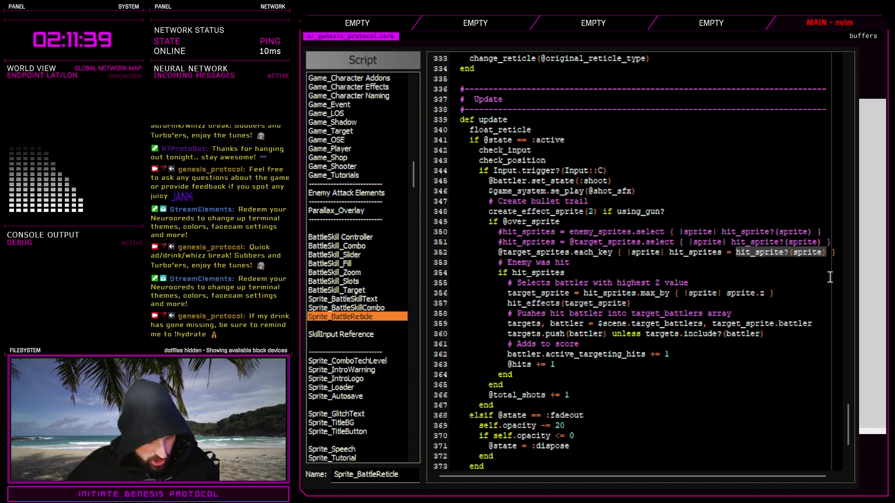
pyautogui.write('sprite')
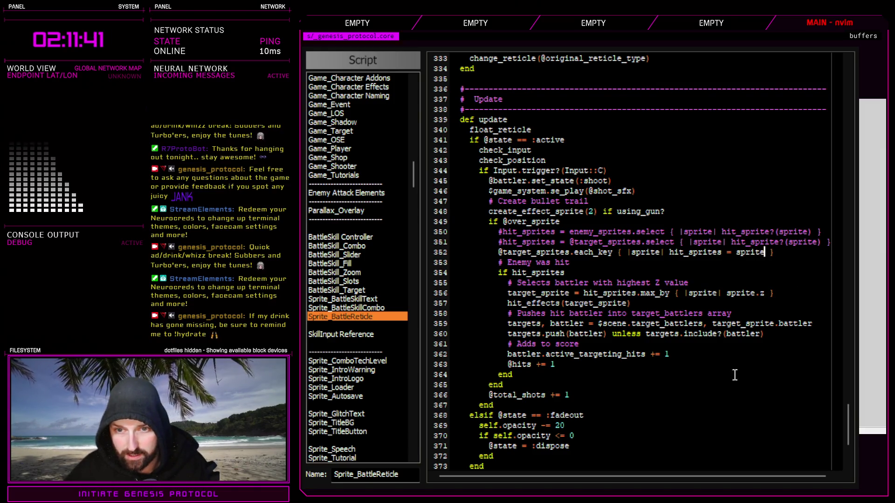
pyautogui.press('F12')
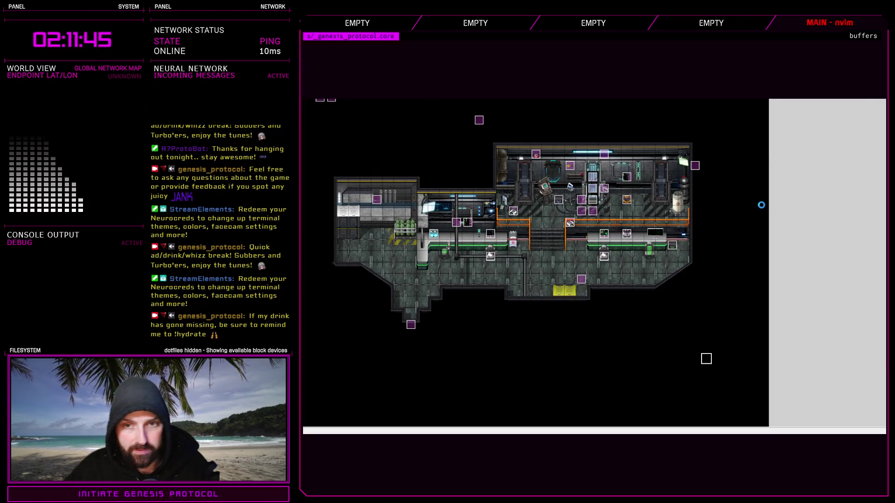
# Step: Battle-test Test Battle, fire Fast Blast at the mech, then return to Sprite_BattleReticle
pyautogui.hotkey('alt', 'Tab')
pyautogui.click(722, 133)
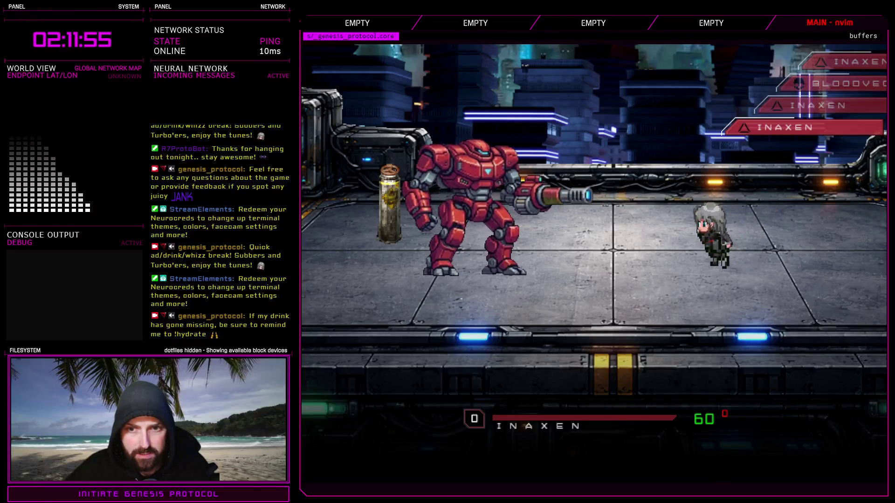
pyautogui.press('Return')
pyautogui.press('Return')
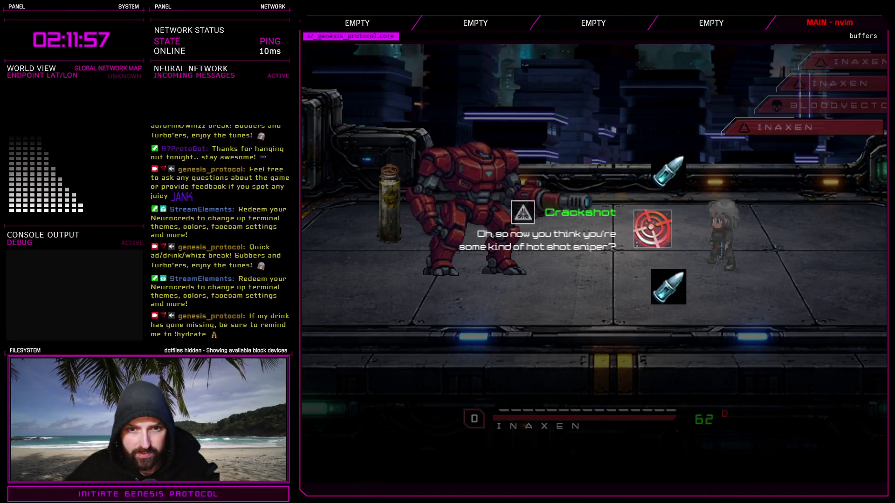
pyautogui.press('Right')
pyautogui.press('Return')
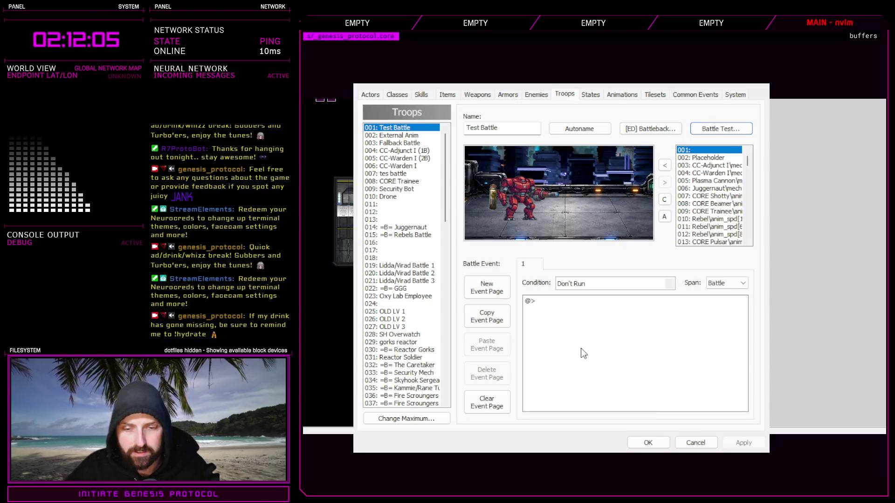
pyautogui.click(647, 442)
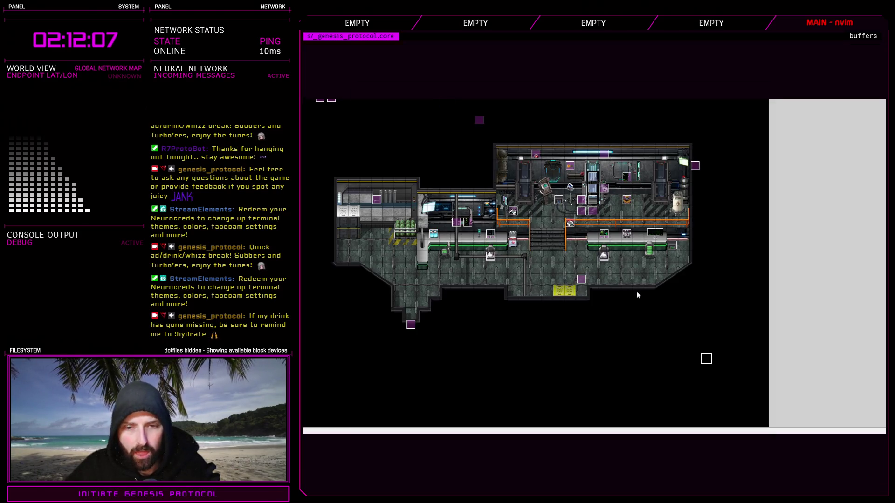
pyautogui.press('F11')
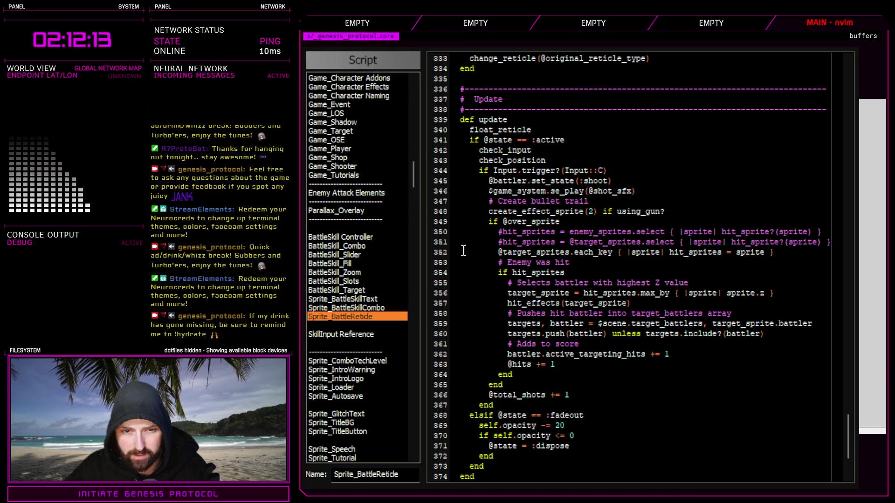
pyautogui.click(441, 254)
pyautogui.press('Delete')
pyautogui.click(501, 242)
pyautogui.press('Delete')
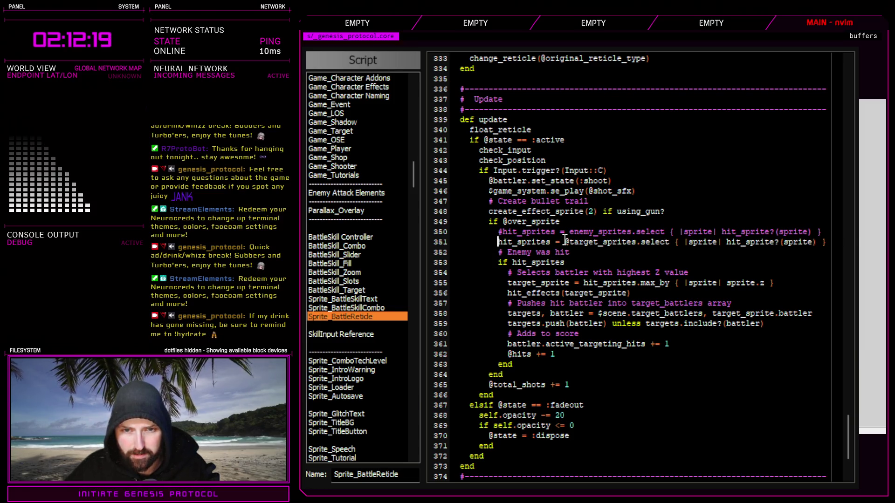
pyautogui.moveTo(565, 242); pyautogui.dragTo(671, 241)
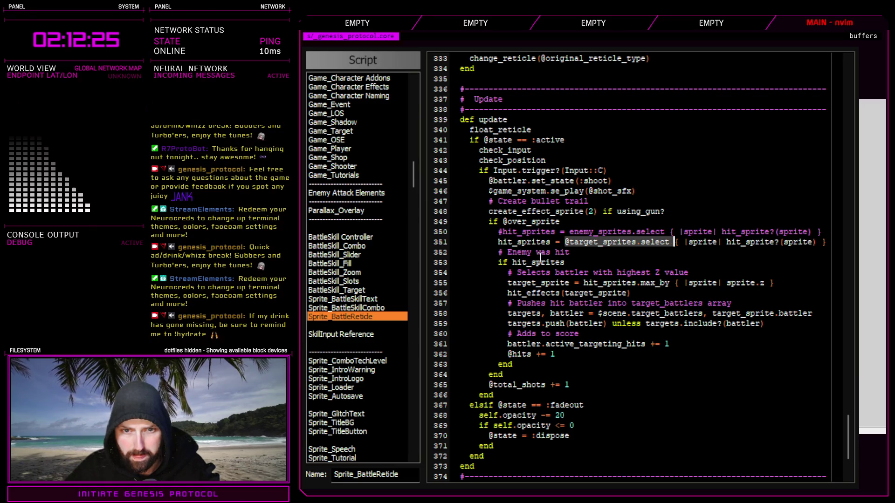
pyautogui.click(594, 242)
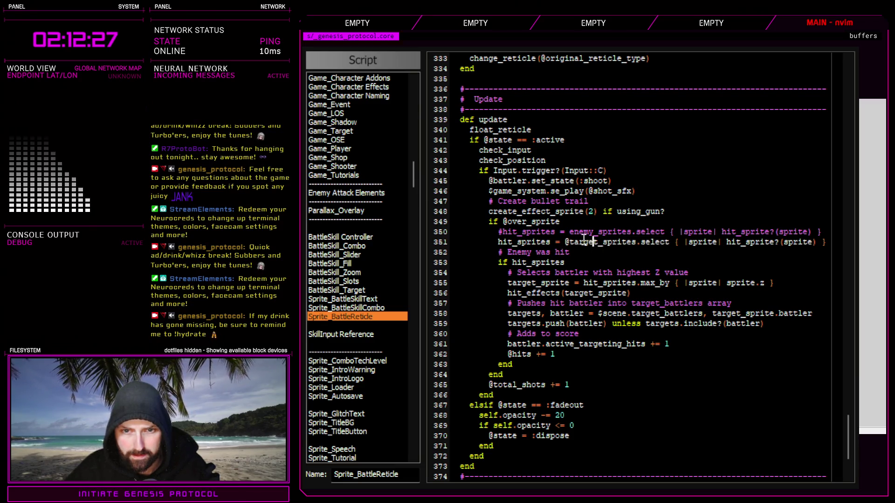
pyautogui.click(567, 242)
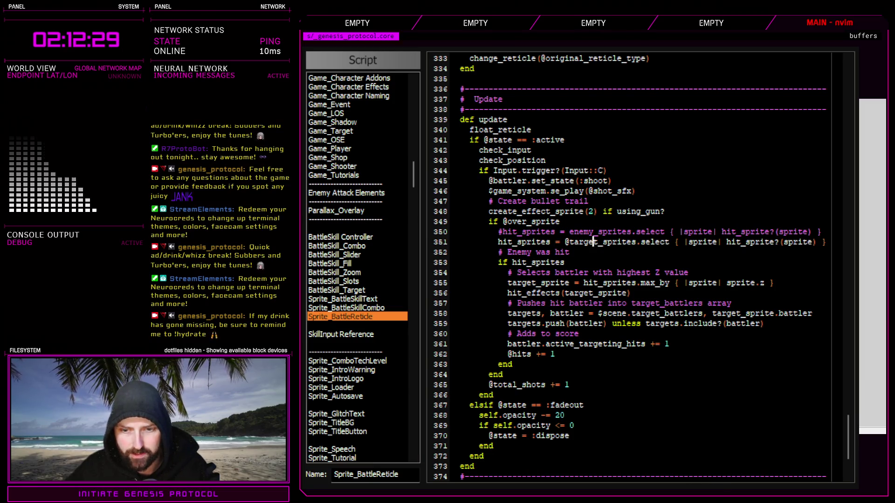
pyautogui.hotkey('alt', 'Tab')
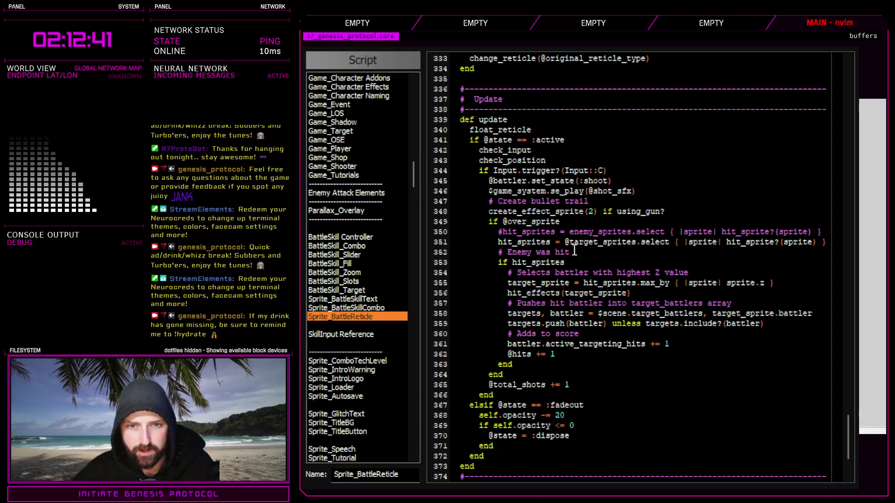
pyautogui.moveTo(564, 242)
pyautogui.mouseDown()
pyautogui.moveTo(693, 247)
pyautogui.moveTo(670, 245)
pyautogui.mouseUp()
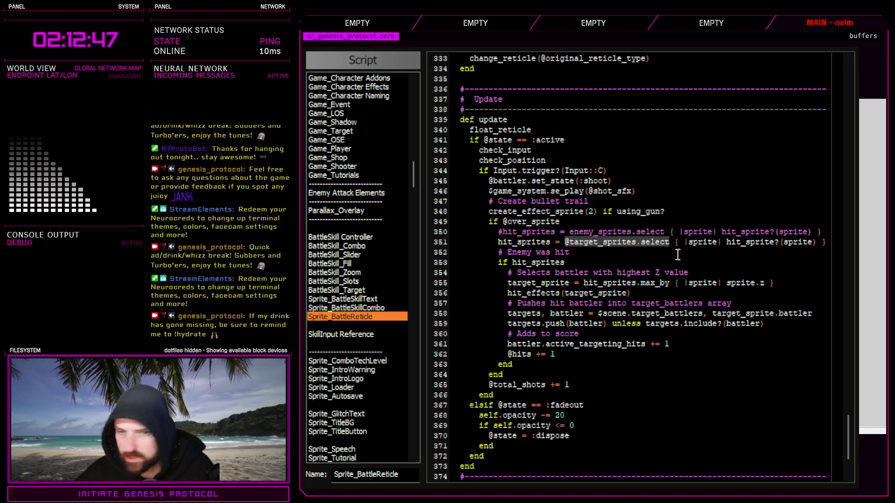
pyautogui.click(690, 244)
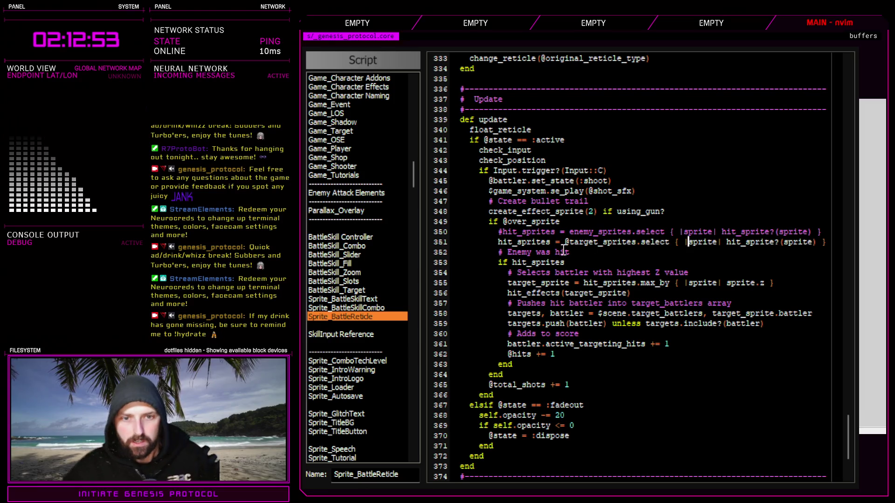
pyautogui.moveTo(524, 242); pyautogui.dragTo(793, 243)
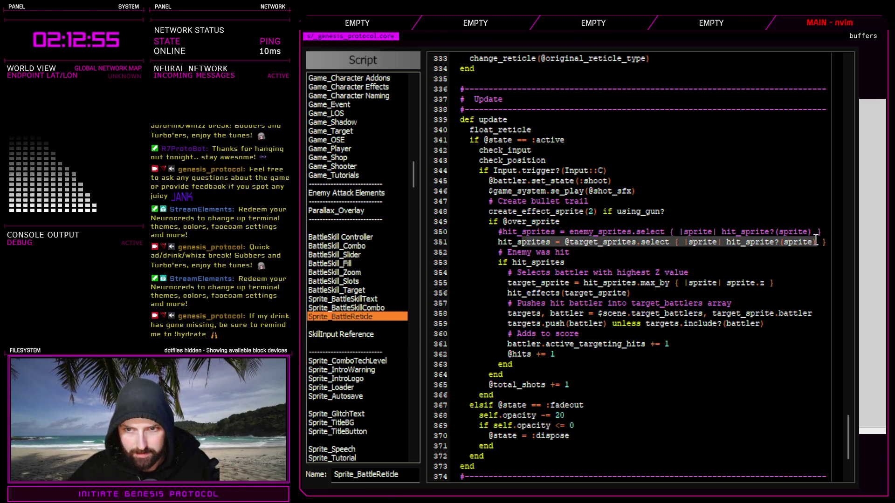
pyautogui.click(594, 242)
pyautogui.moveTo(566, 242); pyautogui.dragTo(670, 242)
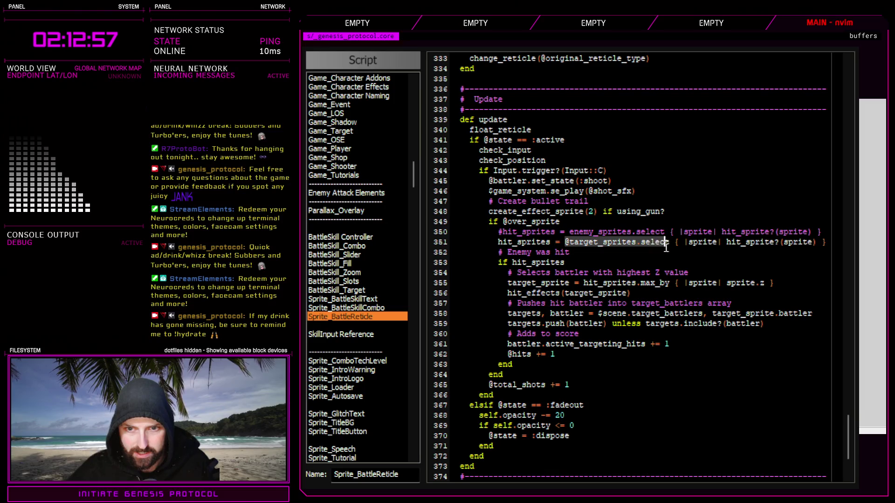
pyautogui.moveTo(565, 262)
pyautogui.mouseDown()
pyautogui.moveTo(658, 359)
pyautogui.moveTo(493, 395)
pyautogui.mouseUp()
pyautogui.click(718, 288)
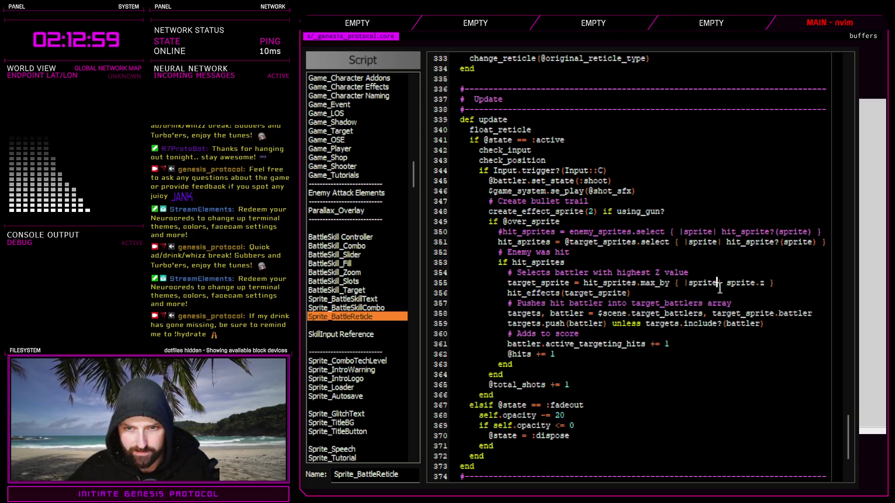
pyautogui.moveTo(670, 242)
pyautogui.mouseDown()
pyautogui.moveTo(576, 242)
pyautogui.moveTo(640, 242)
pyautogui.mouseUp()
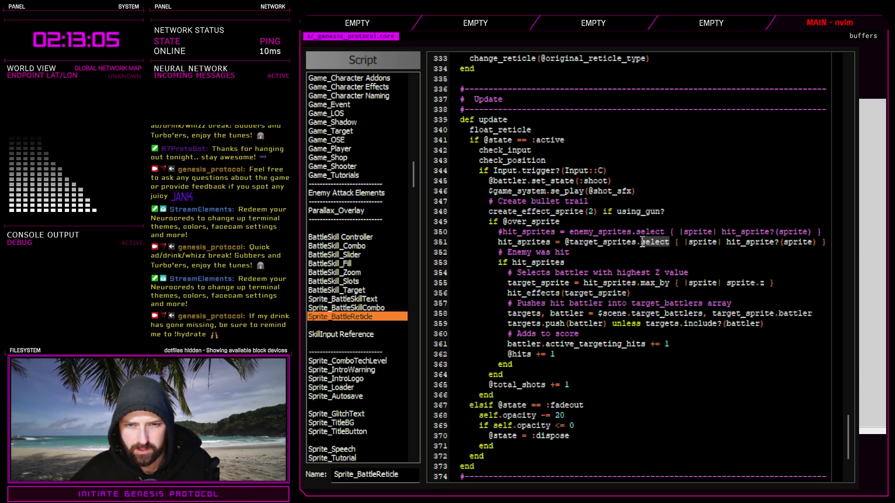
pyautogui.moveTo(560, 242); pyautogui.dragTo(635, 243)
pyautogui.click(638, 243)
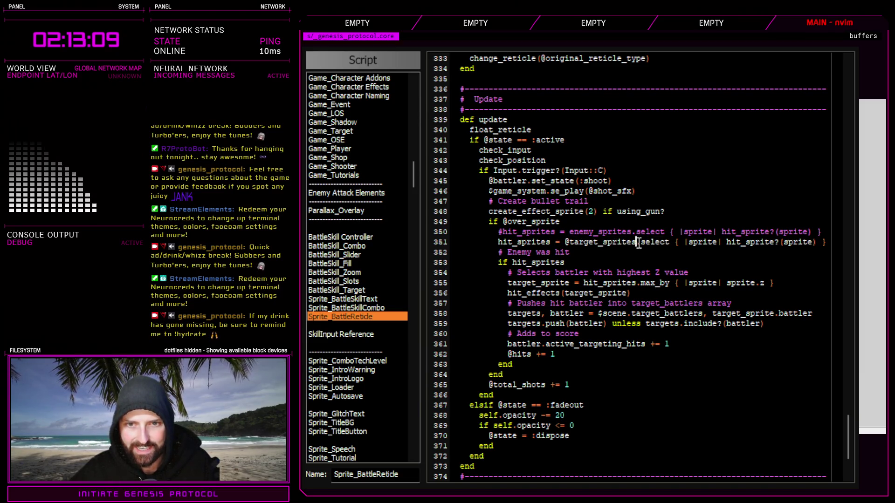
pyautogui.doubleClick(638, 243)
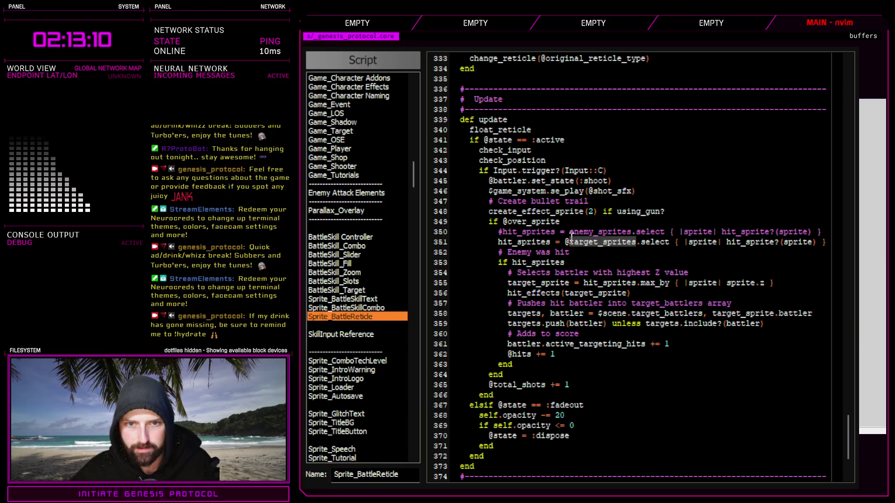
pyautogui.click(639, 243)
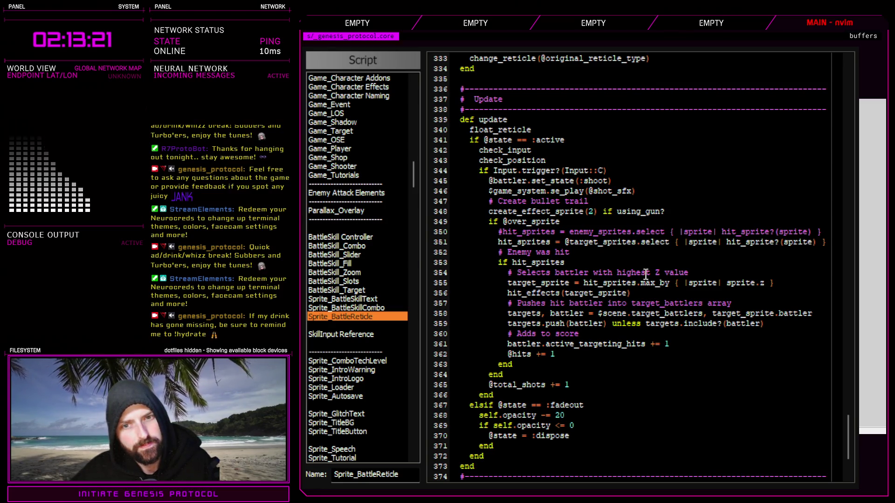
pyautogui.press('Return')
pyautogui.press('Return')
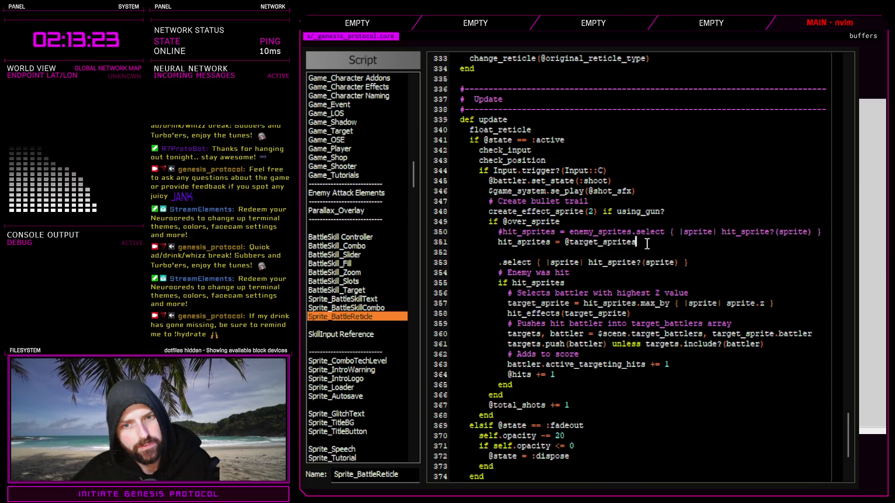
pyautogui.write('.each_')
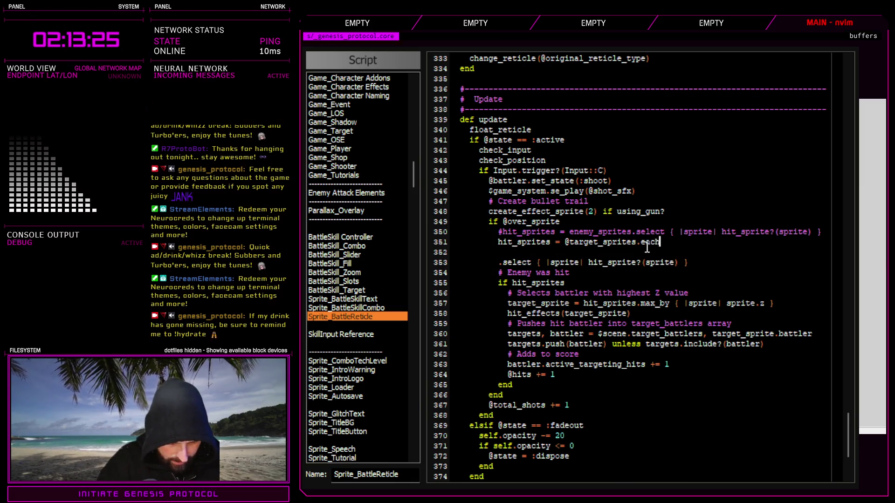
pyautogui.write('ky')
pyautogui.press('BackSpace')
pyautogui.write('r')
pyautogui.write('ey')
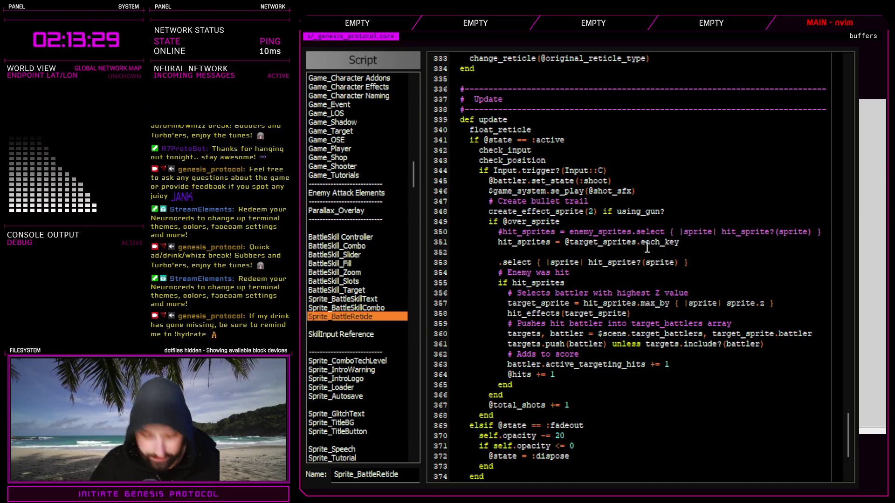
pyautogui.write(' }')
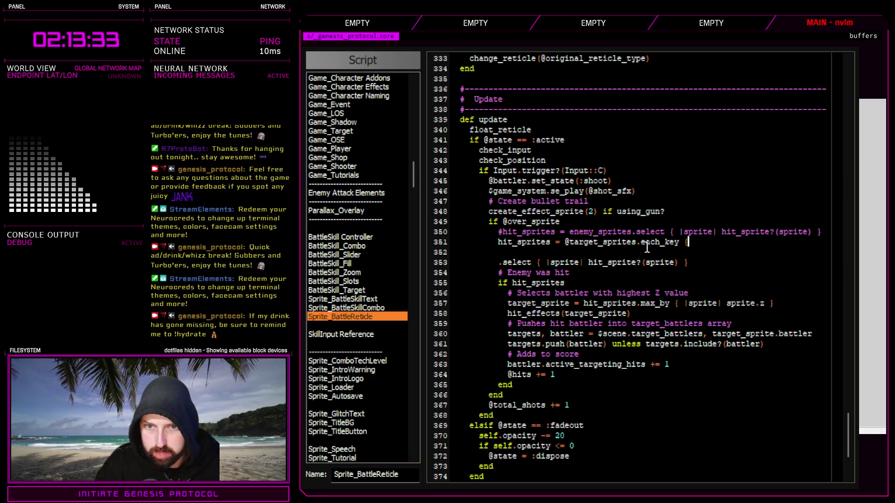
pyautogui.write(' key')
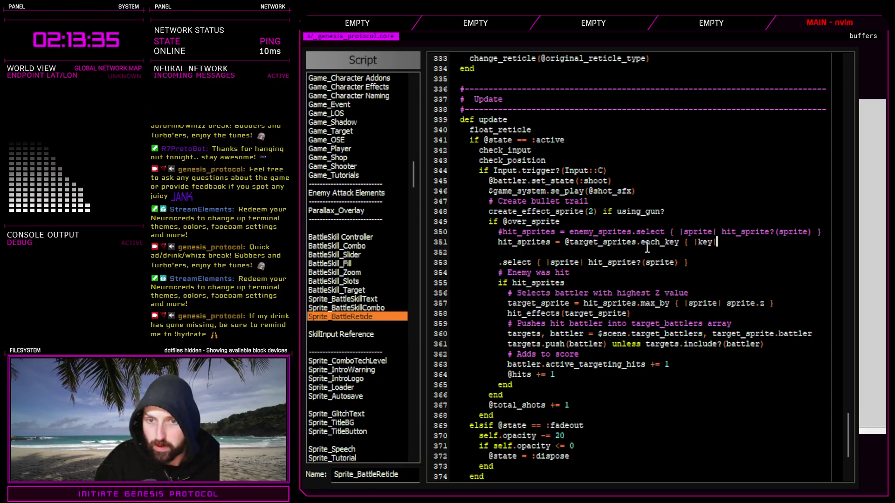
pyautogui.write('|')
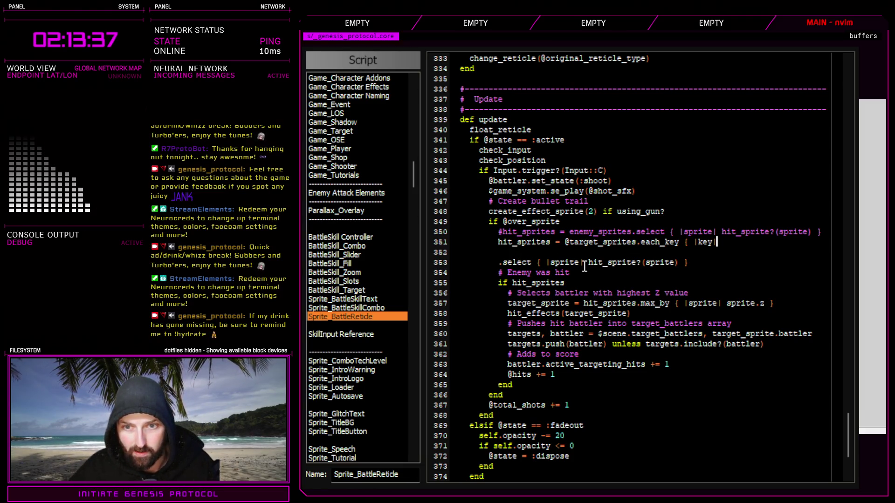
pyautogui.press('Delete')
pyautogui.press('Down')
pyautogui.press('Home')
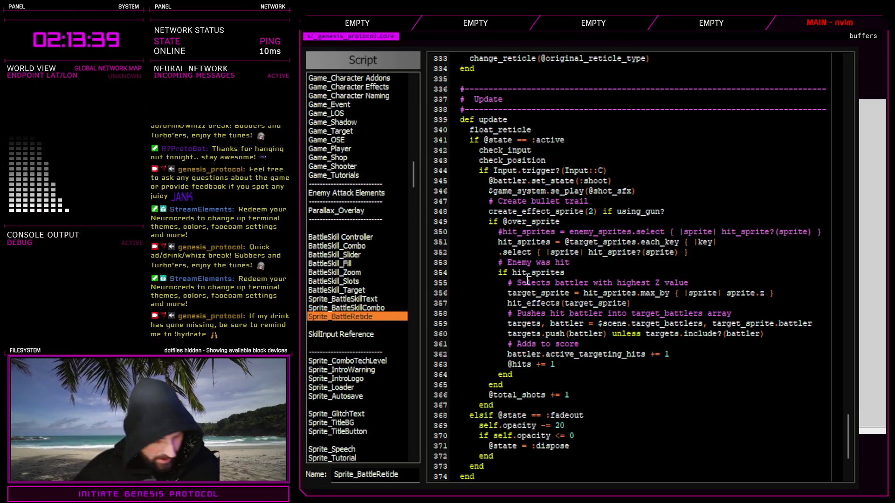
pyautogui.write('key')
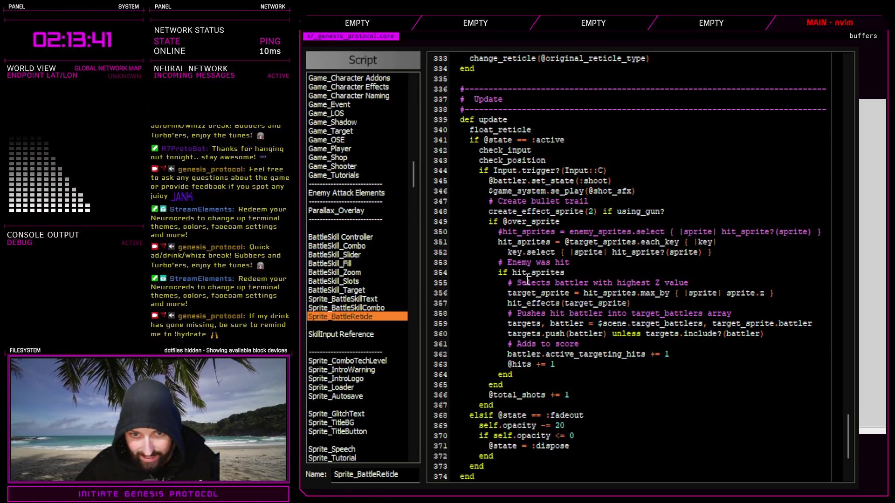
pyautogui.write('}')
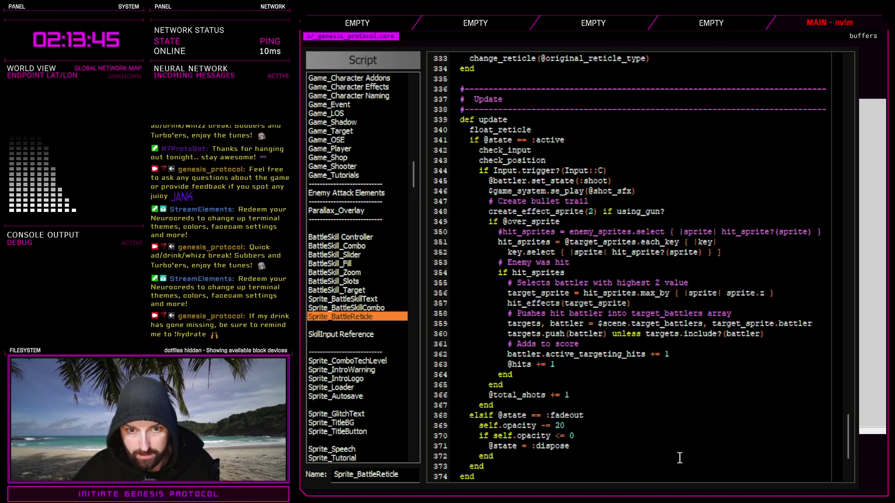
pyautogui.press('F12')
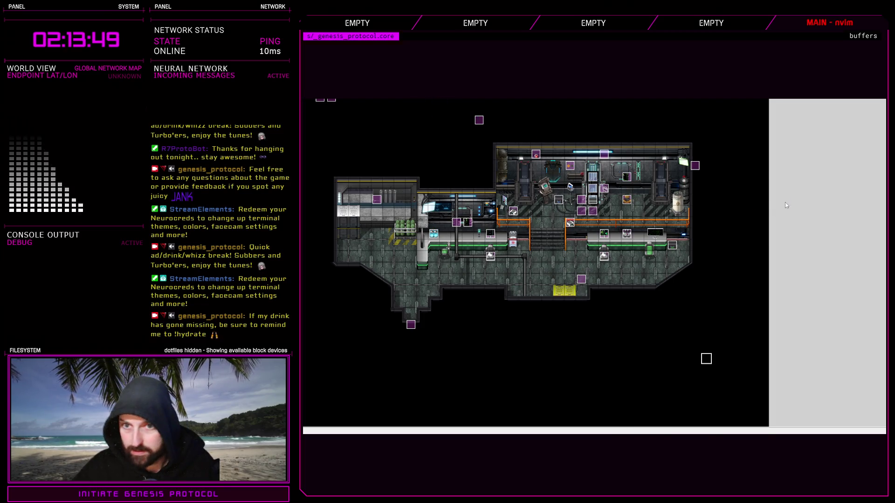
# Step: Run a Test Battle battle test, close the database, and briefly check the edited script
pyautogui.hotkey('alt', 'F4')
pyautogui.press('Return')
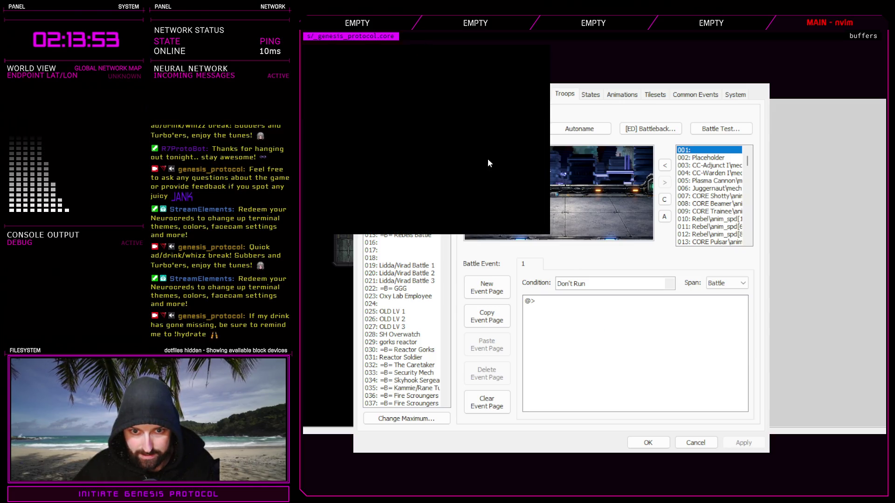
pyautogui.hotkey('alt', 'F4')
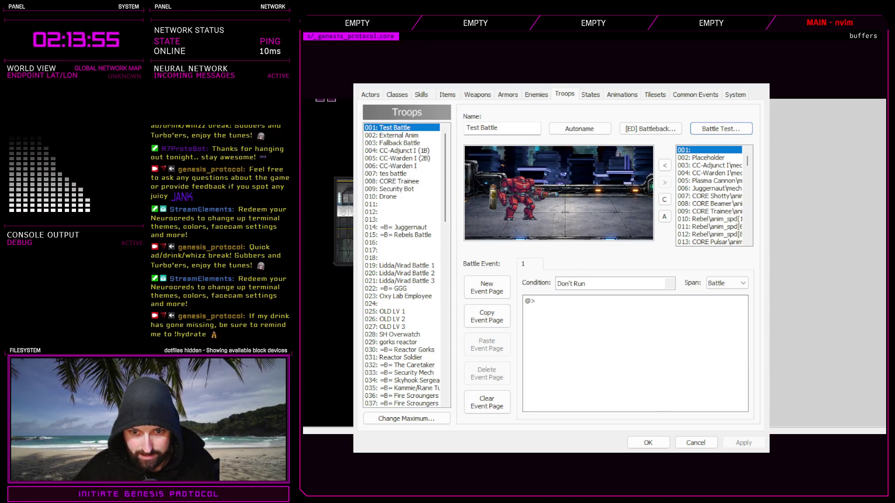
pyautogui.click(648, 443)
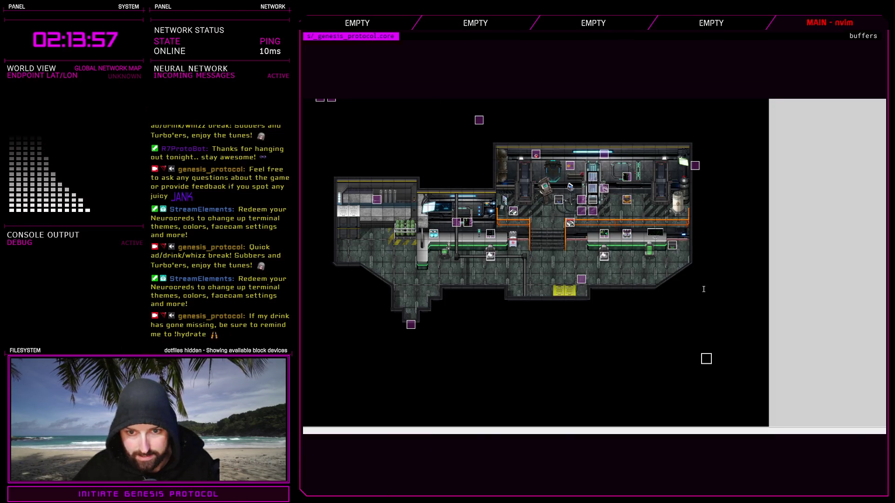
pyautogui.press('F11')
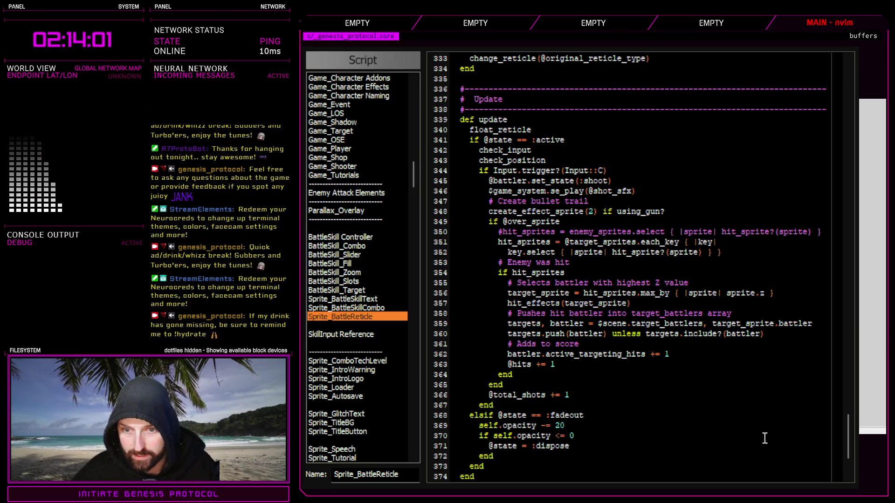
pyautogui.press('Escape')
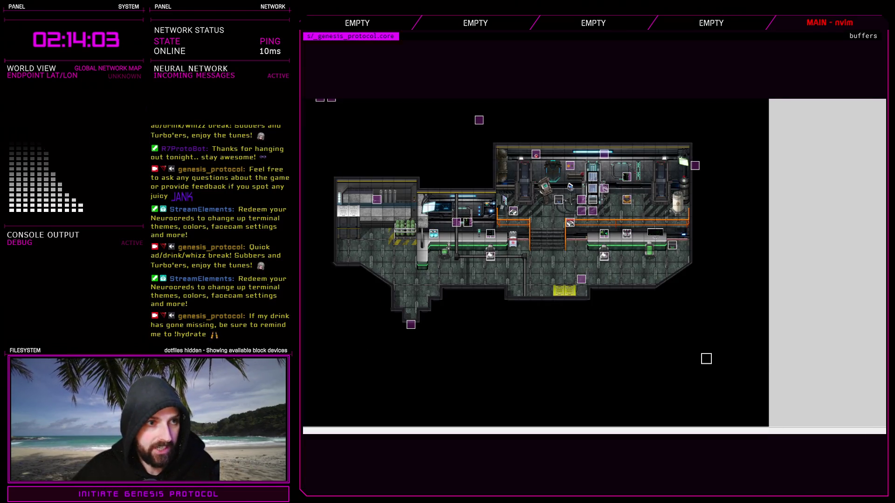
# Step: Battle-test Test Battle again with Fight, then reopen the script editor on Sprite_BattleReticle
pyautogui.press('F9')
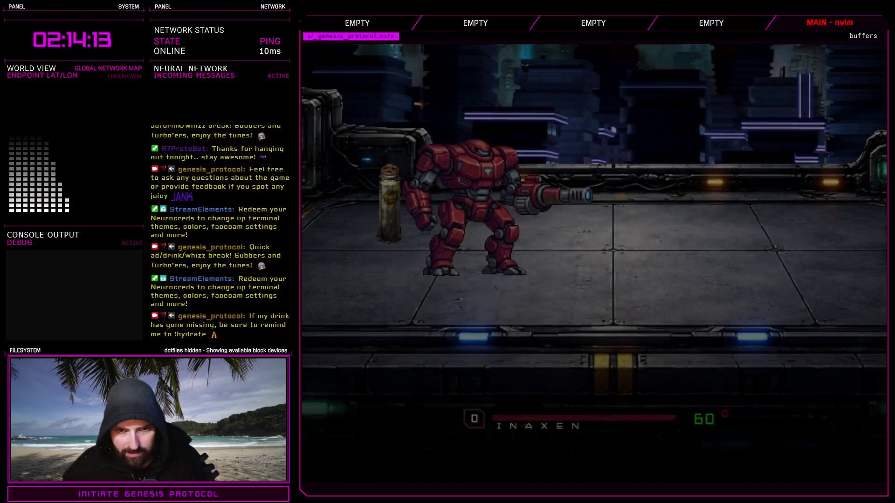
pyautogui.press('Return')
pyautogui.press('Return')
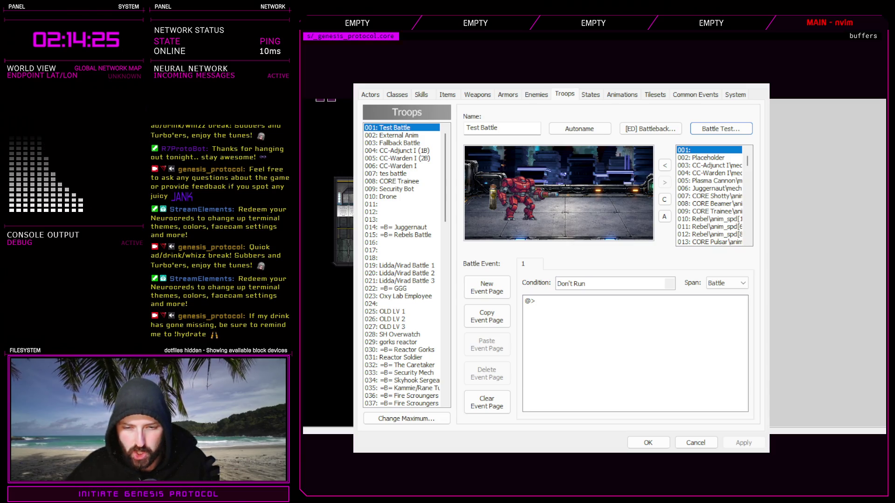
pyautogui.click(641, 442)
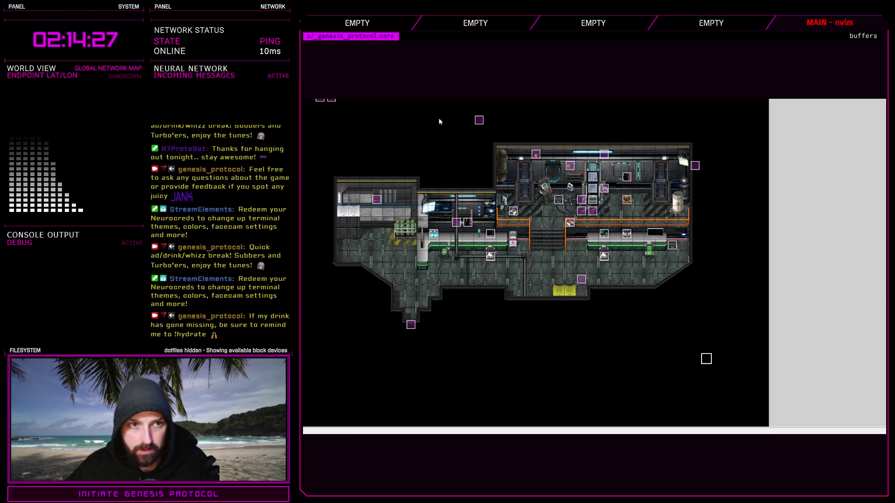
pyautogui.press('F11')
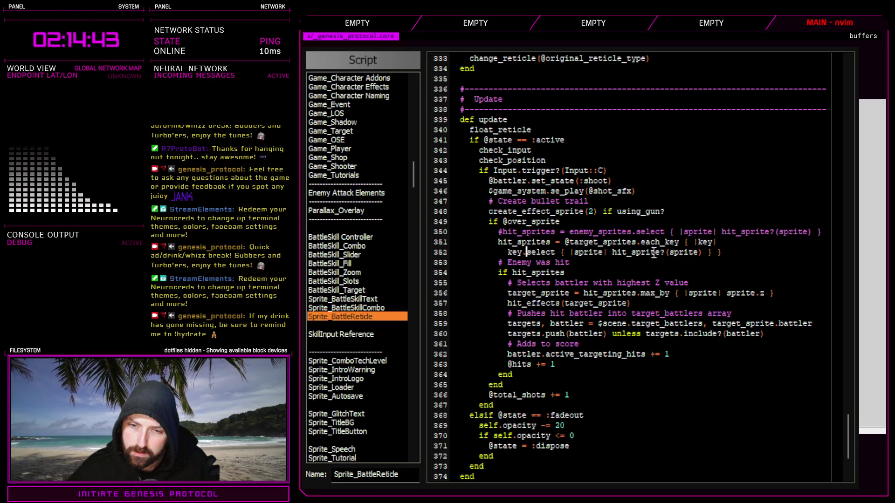
# Step: Remove the inner key.select wrapper and join lines 351–352 into one
pyautogui.doubleClick(675, 251)
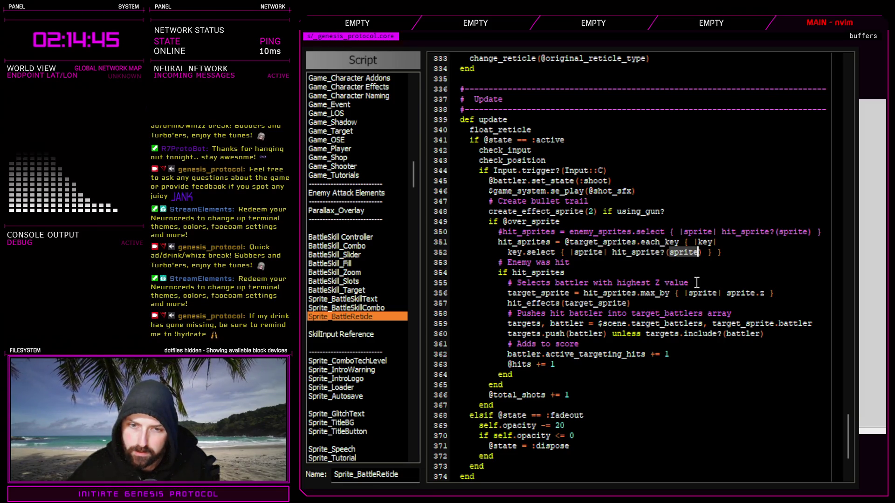
pyautogui.click(716, 256)
pyautogui.press('BackSpace')
pyautogui.press('BackSpace')
pyautogui.moveTo(507, 252); pyautogui.dragTo(612, 254)
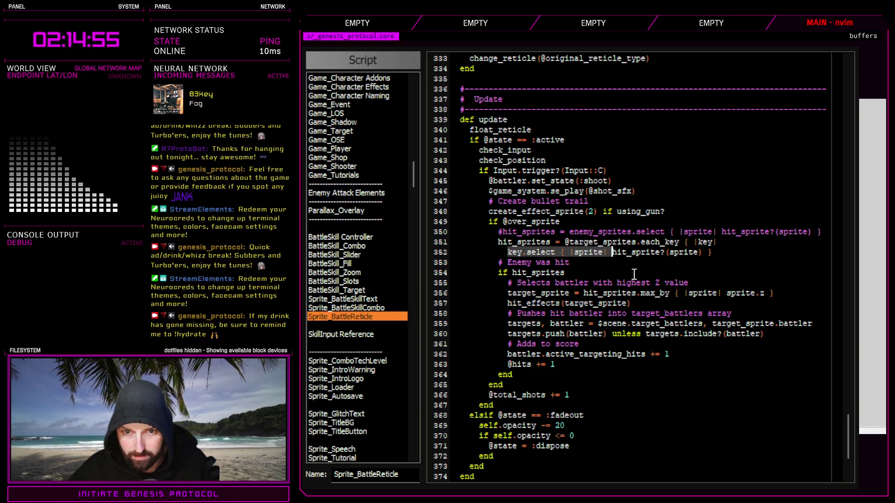
pyautogui.press('BackSpace')
pyautogui.press('Up')
pyautogui.press('End')
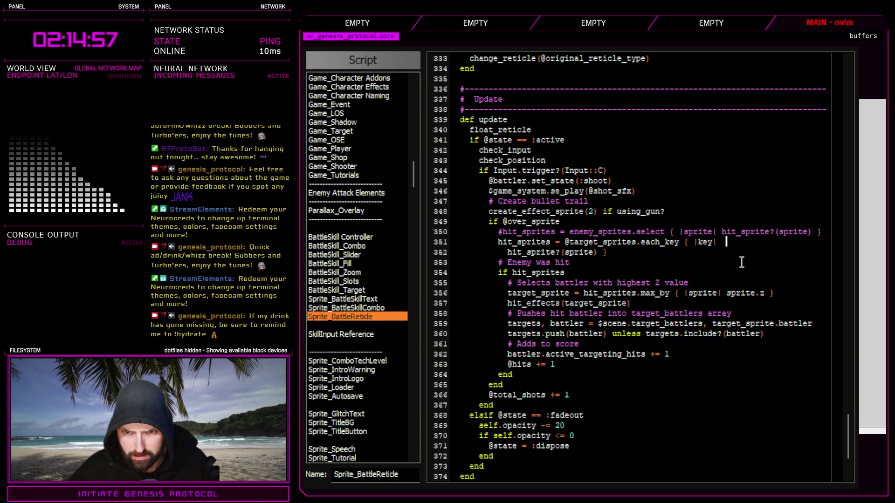
pyautogui.press('Delete')
pyautogui.press('Delete')
pyautogui.press('Delete')
pyautogui.press('Delete')
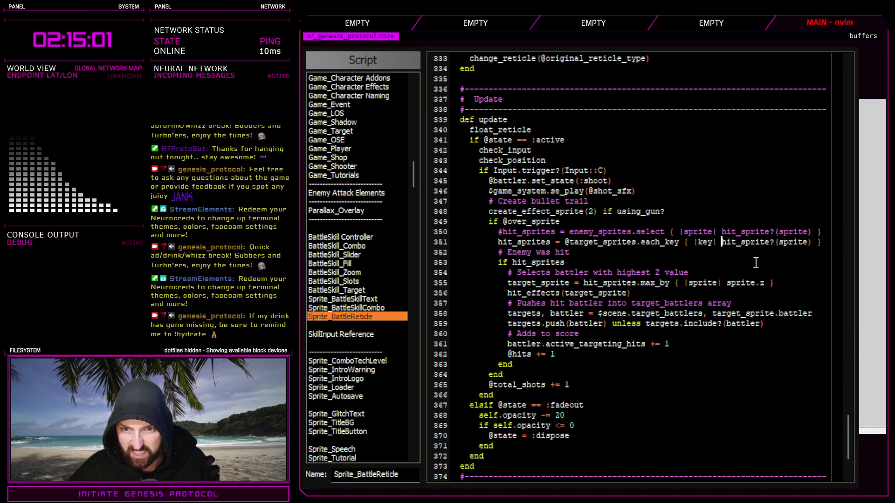
# Step: Change hit_sprite?(sprite) to hit_sprite?(key) and apply the edits
pyautogui.doubleClick(782, 242)
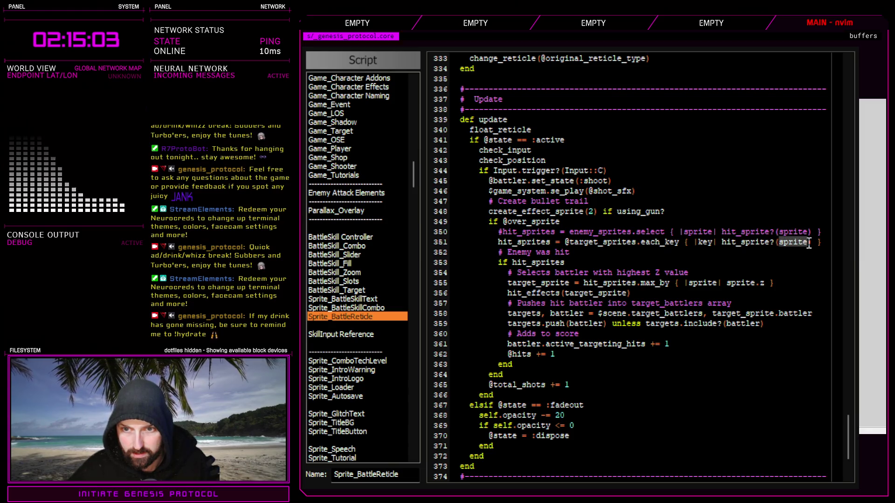
pyautogui.write('key')
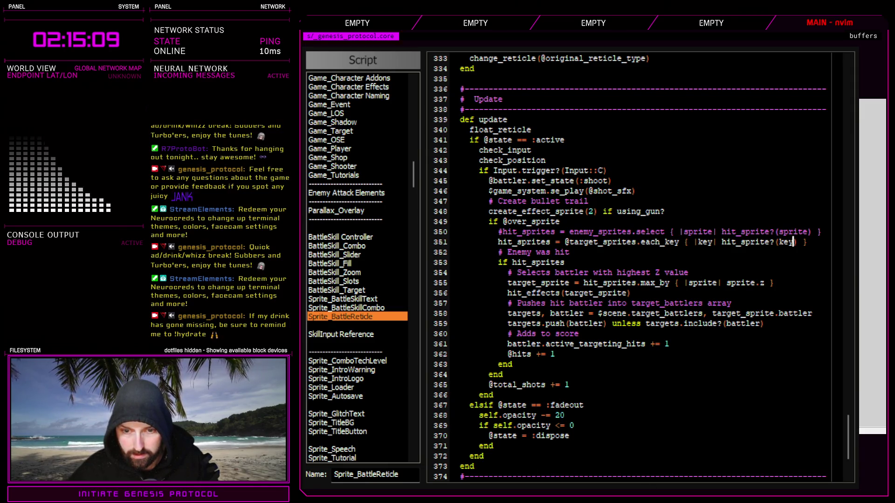
pyautogui.press('F12')
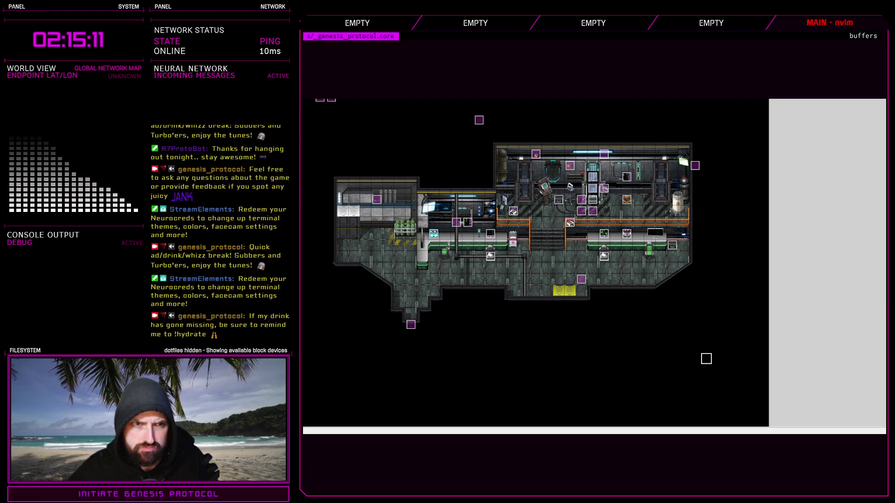
# Step: Battle-test Test Battle, hitting the mech with Crackshot for 241 damage, then reopen the script editor
pyautogui.hotkey('alt', 'Tab')
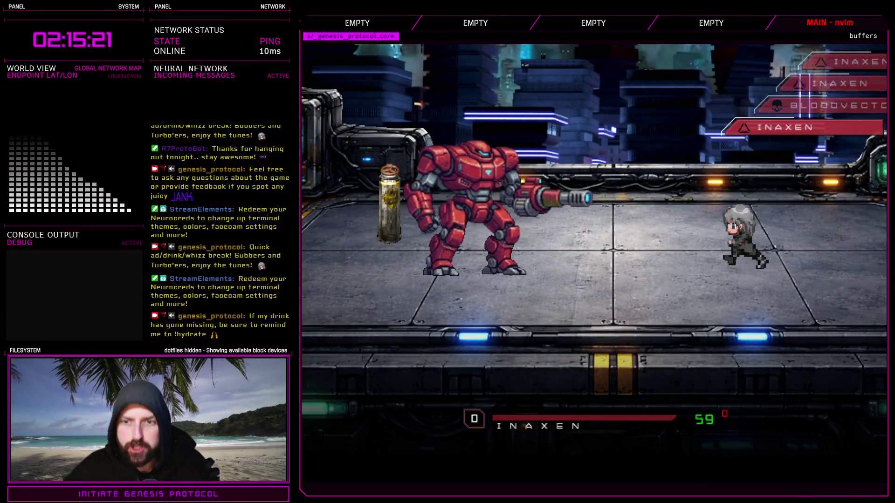
pyautogui.press('Down')
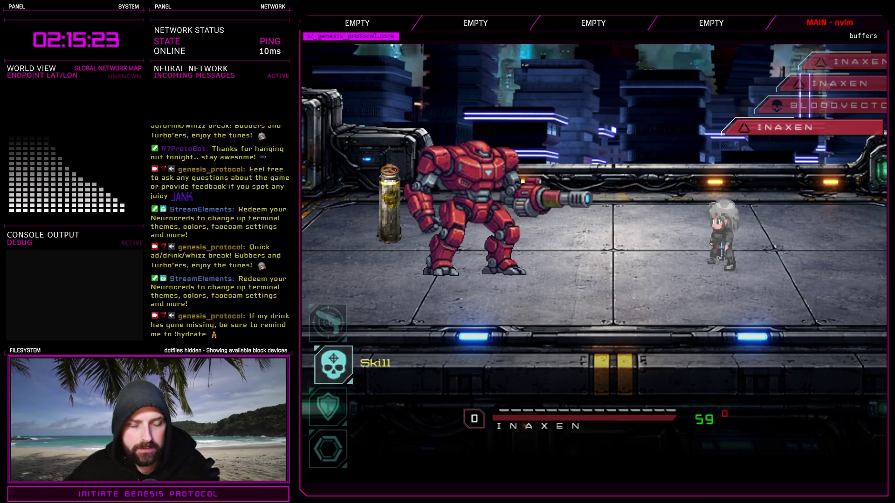
pyautogui.press('Return')
pyautogui.press('Down')
pyautogui.press('Return')
pyautogui.press('Return')
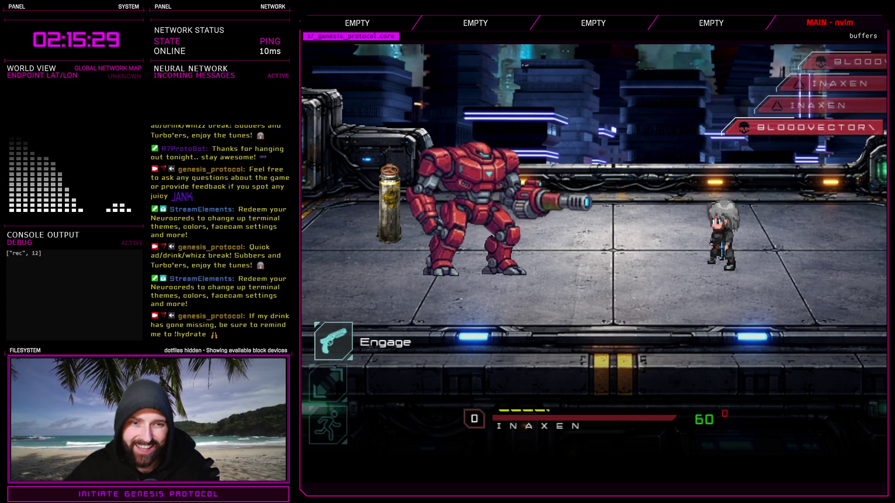
pyautogui.press('Return')
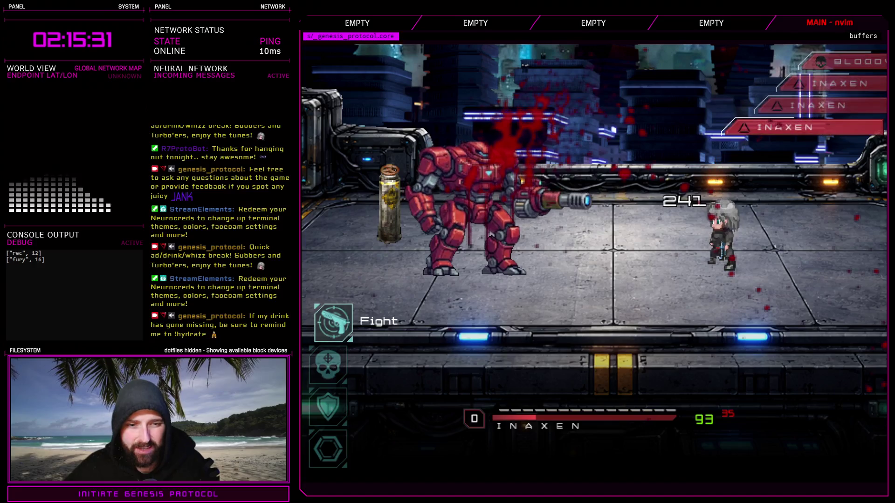
pyautogui.press('Return')
pyautogui.press('Down')
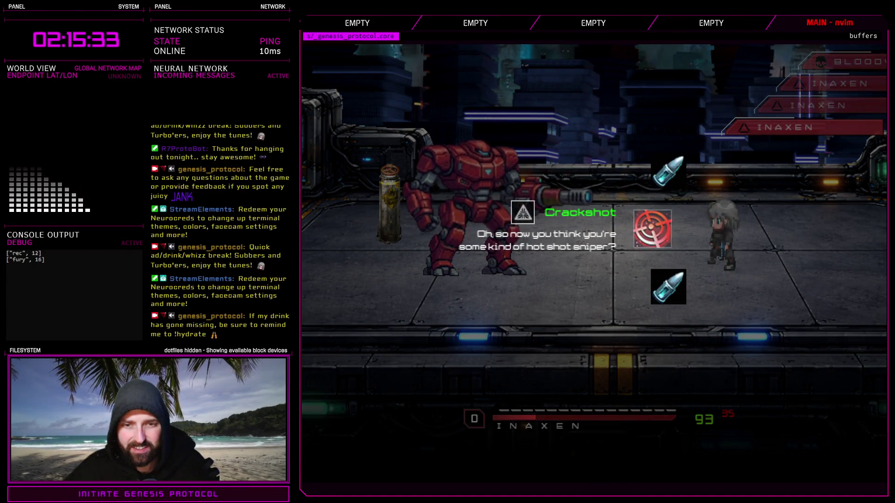
pyautogui.press('Return')
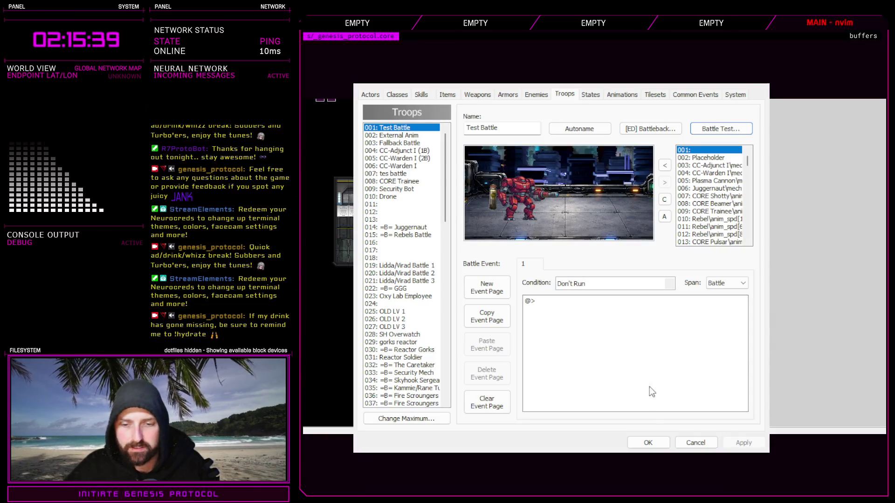
pyautogui.click(649, 442)
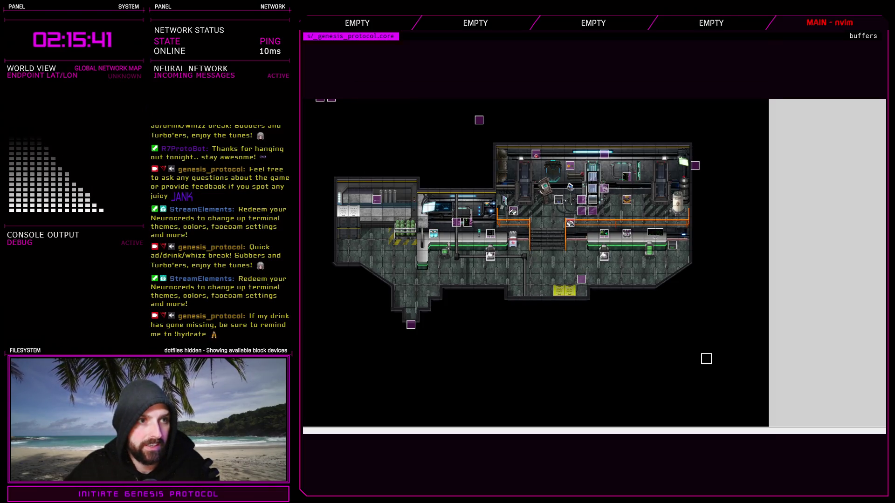
pyautogui.press('F11')
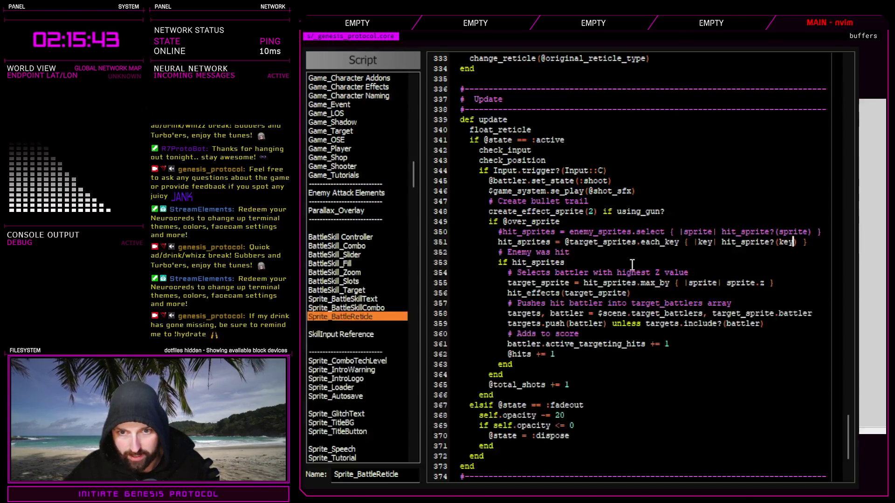
# Step: Delete the each_key line and add an uncommented copy of the enemy_sprites line below it
pyautogui.tripleClick(492, 242)
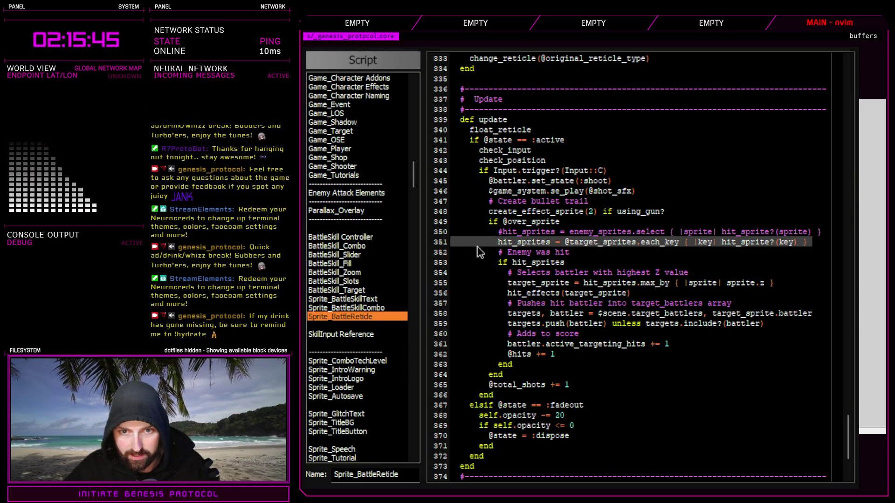
pyautogui.press('Delete')
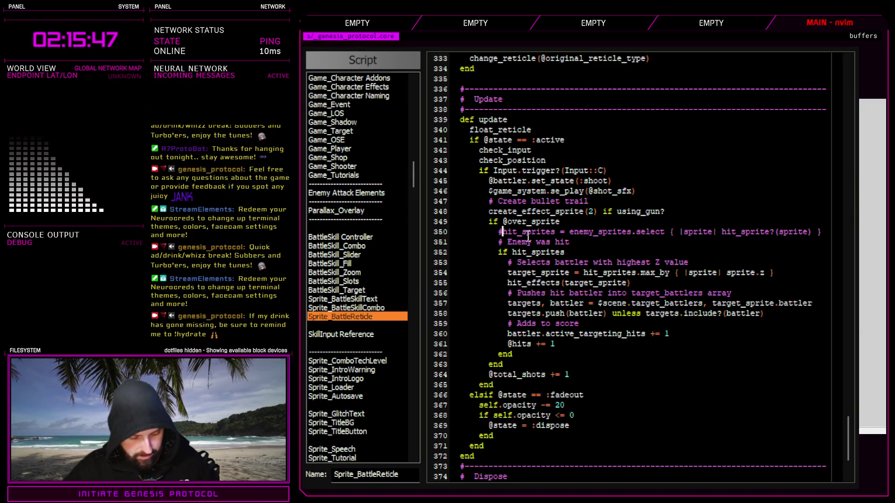
pyautogui.hotkey('ctrl', 'd')
pyautogui.press('Delete')
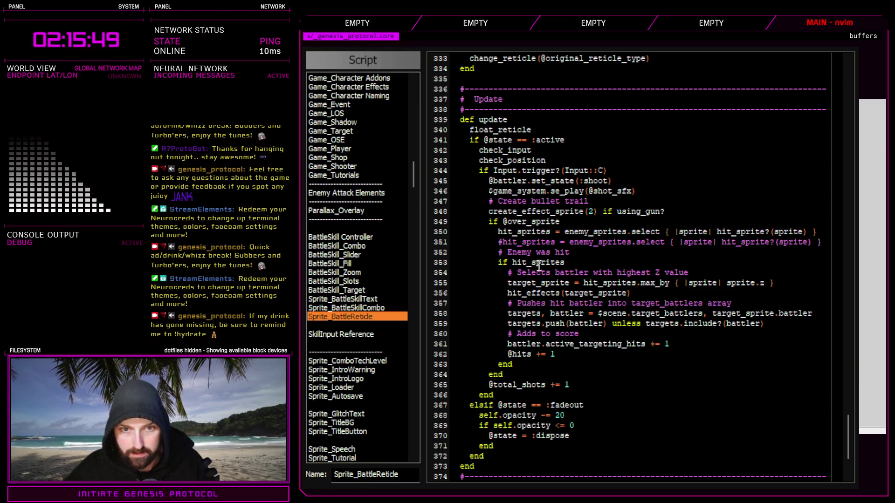
pyautogui.hotkey('ctrl', 'z')
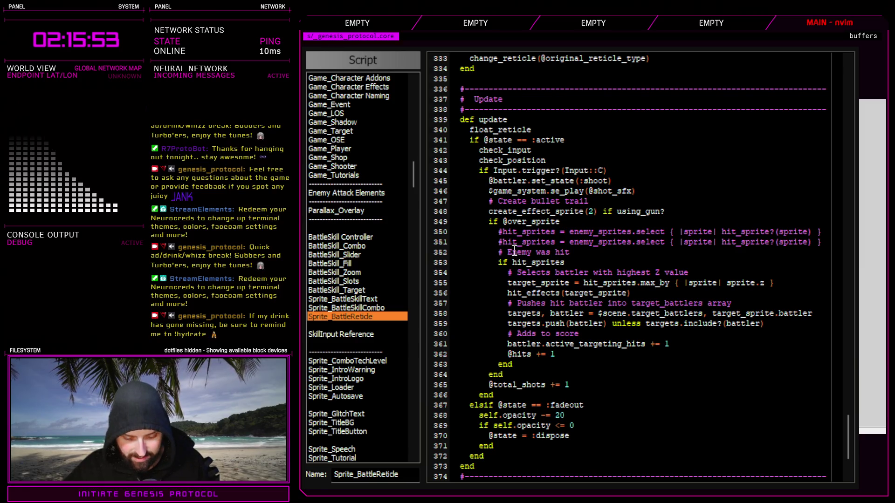
pyautogui.press('Down')
pyautogui.press('Delete')
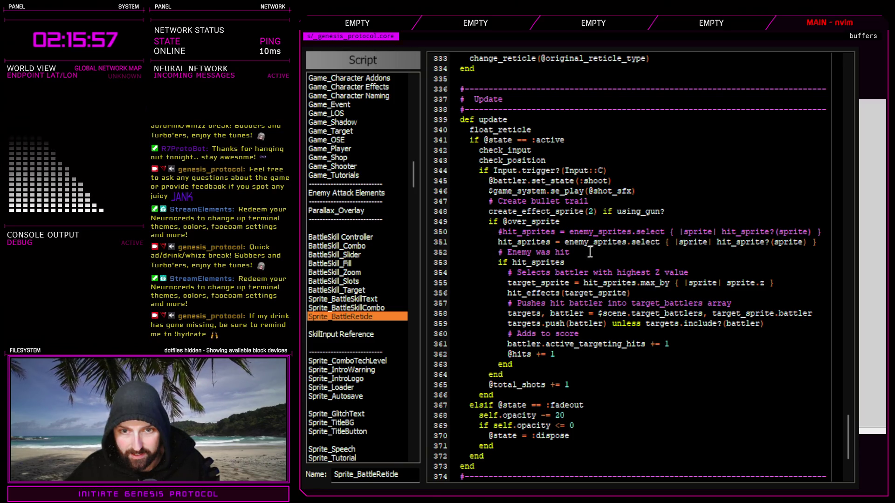
pyautogui.doubleClick(566, 241)
pyautogui.write('@target')
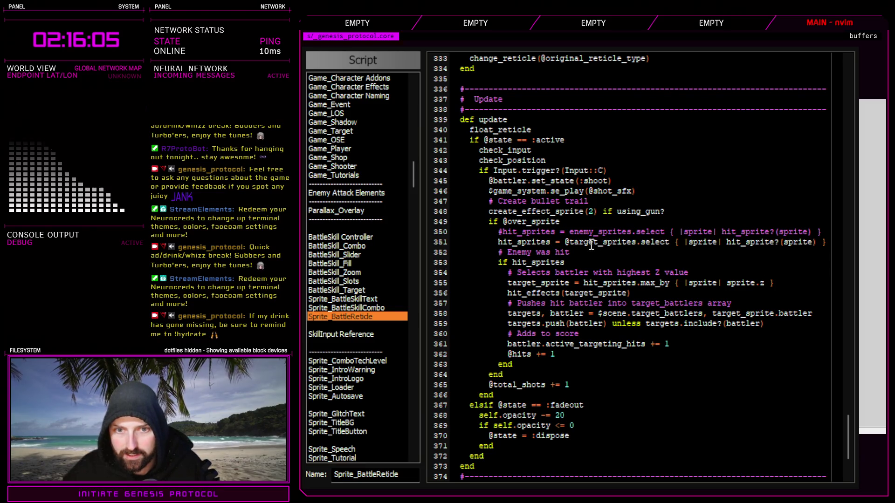
pyautogui.moveTo(567, 241)
pyautogui.mouseDown()
pyautogui.moveTo(570, 252)
pyautogui.moveTo(669, 246)
pyautogui.mouseUp()
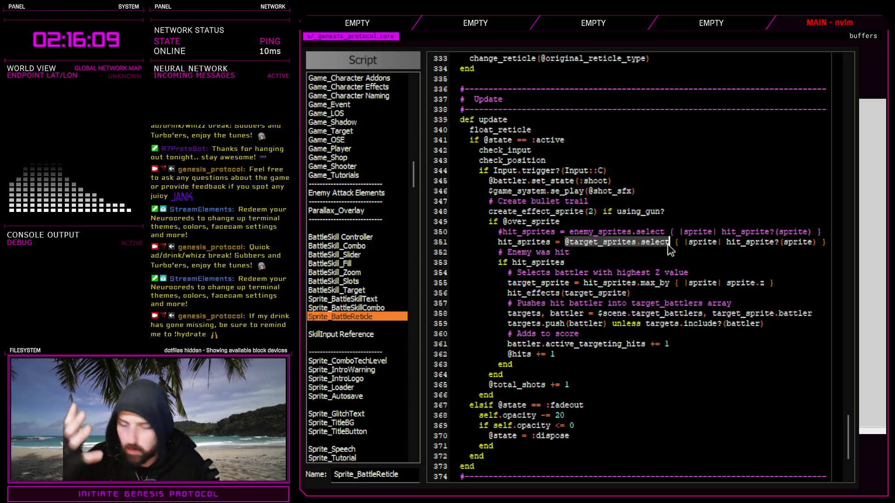
pyautogui.click(658, 242)
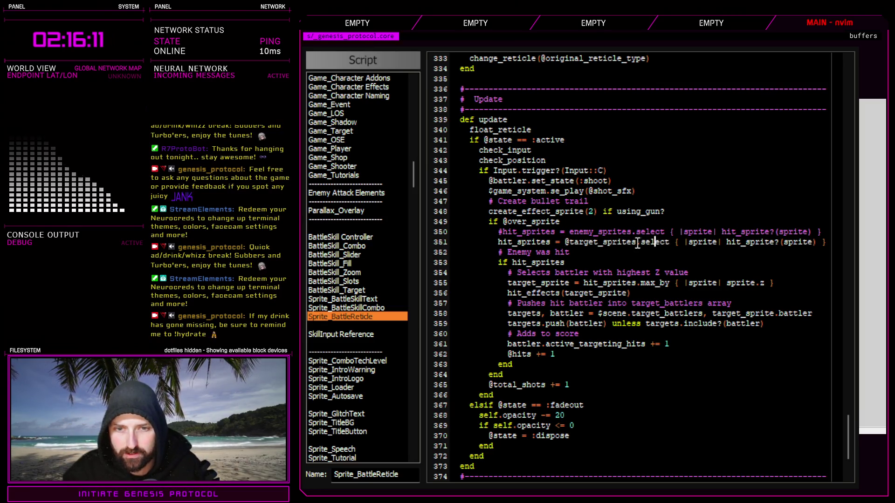
pyautogui.moveTo(640, 242); pyautogui.dragTo(671, 243)
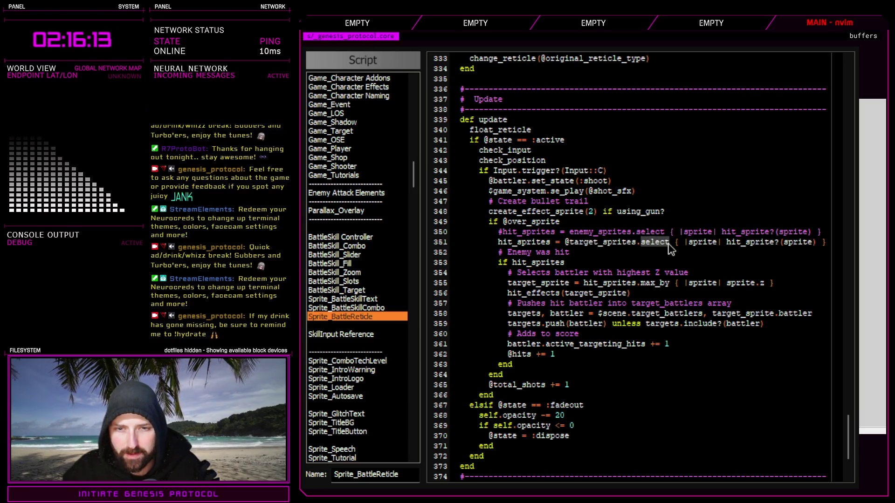
pyautogui.click(704, 242)
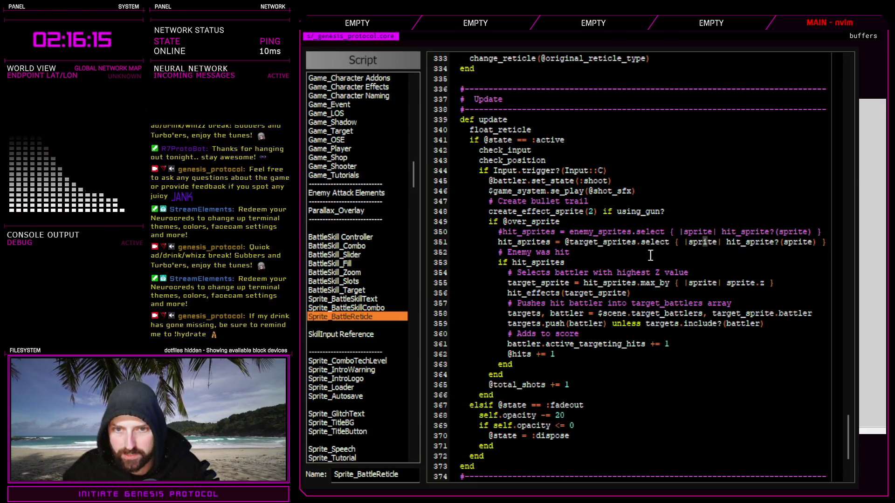
pyautogui.moveTo(566, 239); pyautogui.dragTo(630, 242)
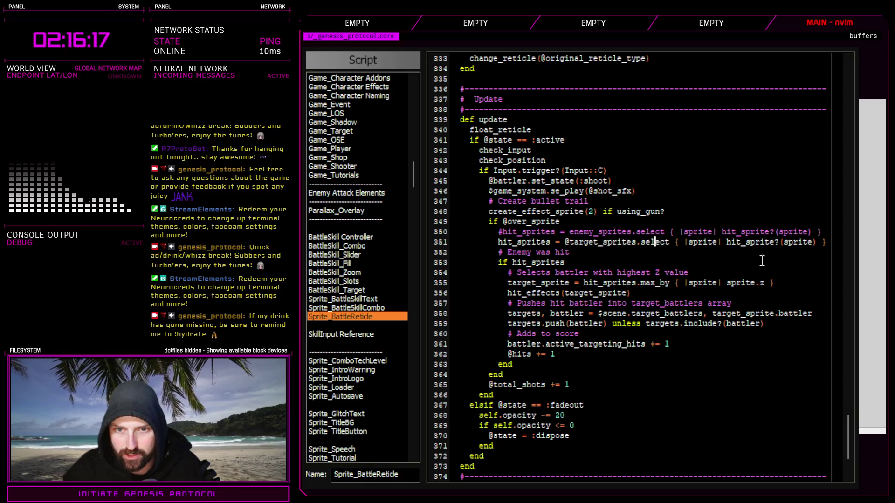
pyautogui.click(656, 242)
pyautogui.hotkey('alt', 'Tab')
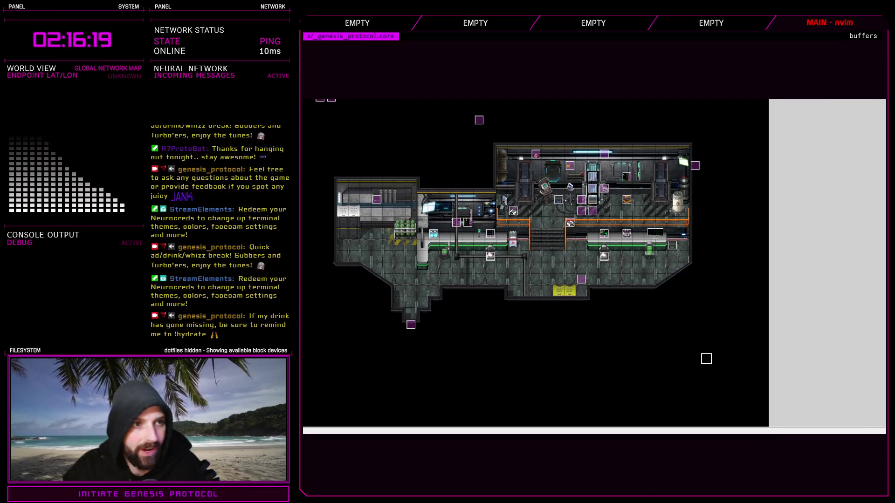